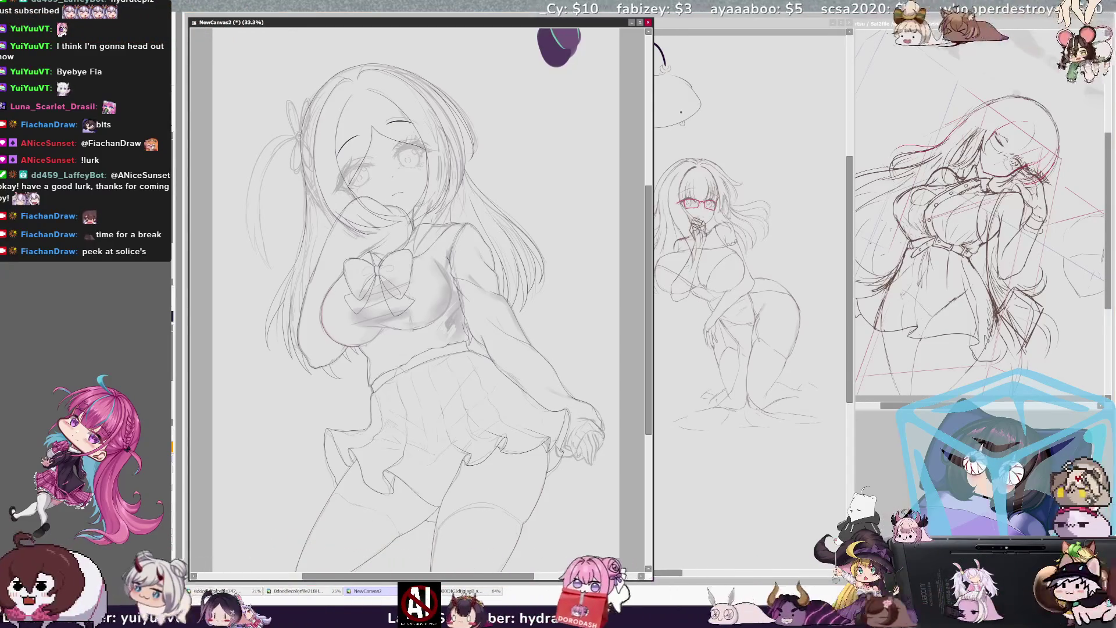
- At 100% zoom, redraw the big thigh curve as a clean line, undoing the first attempt
{"action": "key", "text": "alt+Tab"}
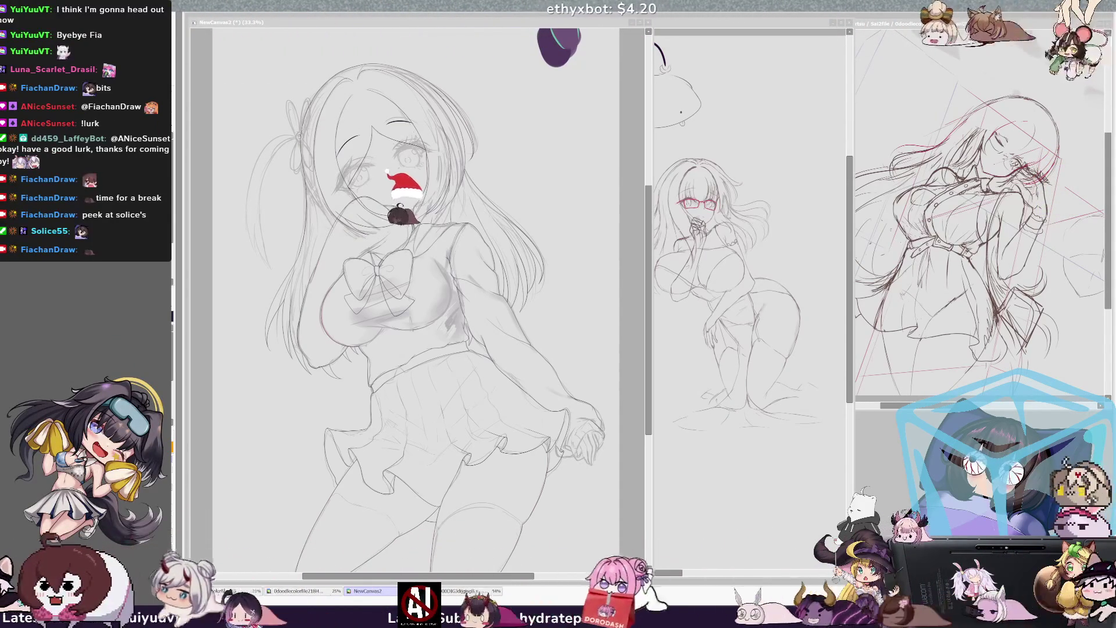
{"action": "left_click", "coordinate": [651, 380]}
{"action": "left_click_drag", "start_coordinate": [652, 381], "coordinate": [650, 397]}
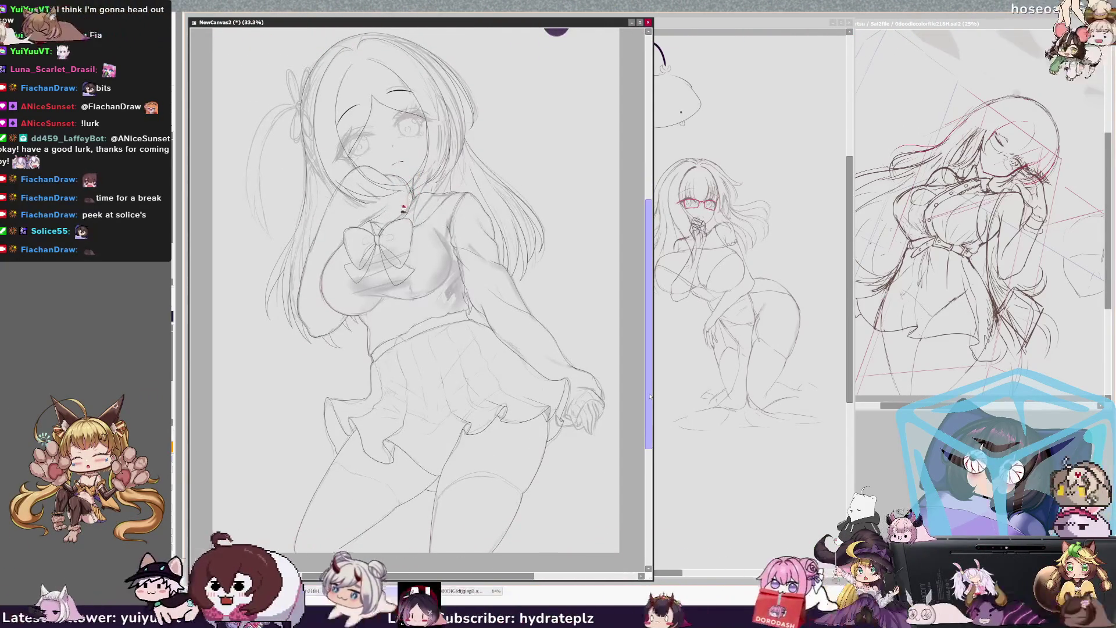
{"action": "scroll", "coordinate": [416, 291], "scroll_direction": "up", "scroll_amount": 4}
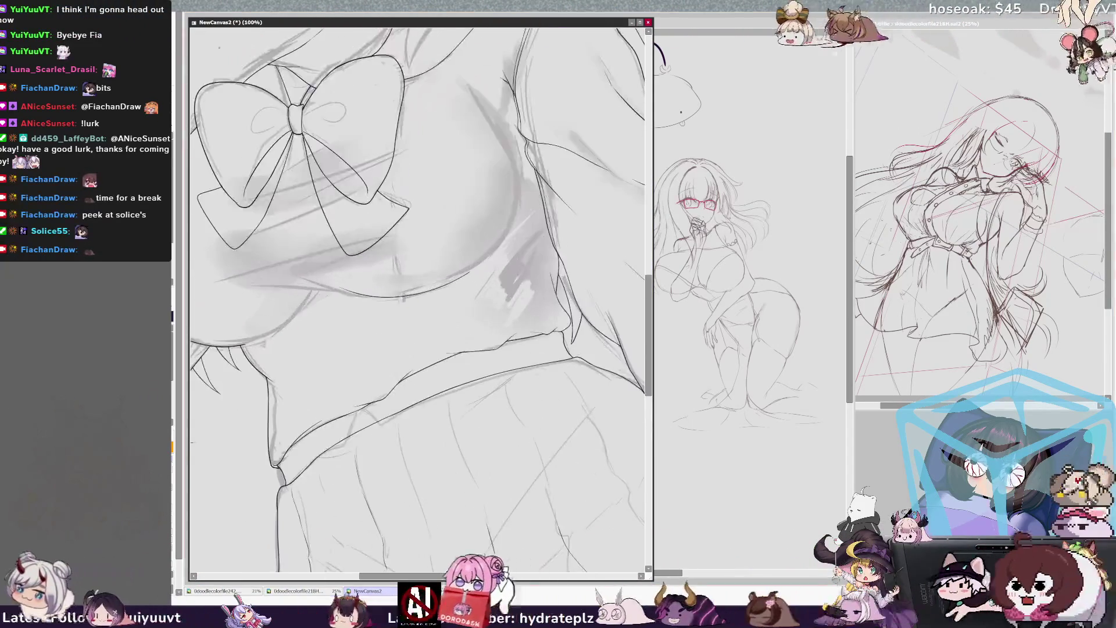
{"action": "scroll", "coordinate": [416, 291], "scroll_direction": "down", "scroll_amount": 1}
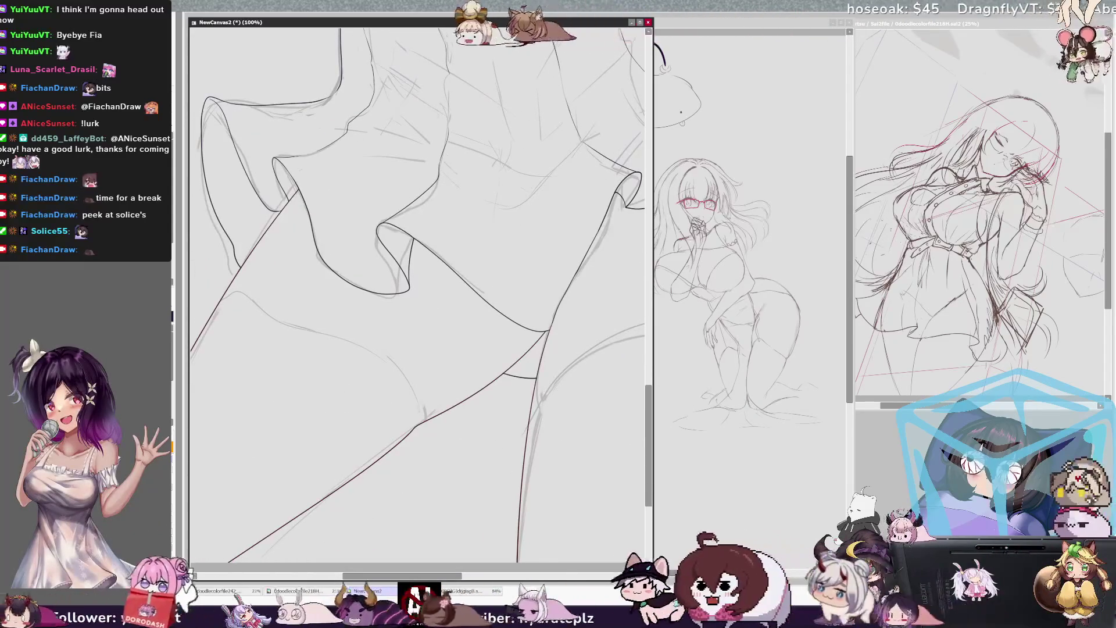
{"action": "left_click_drag", "start_coordinate": [456, 575], "coordinate": [515, 580]}
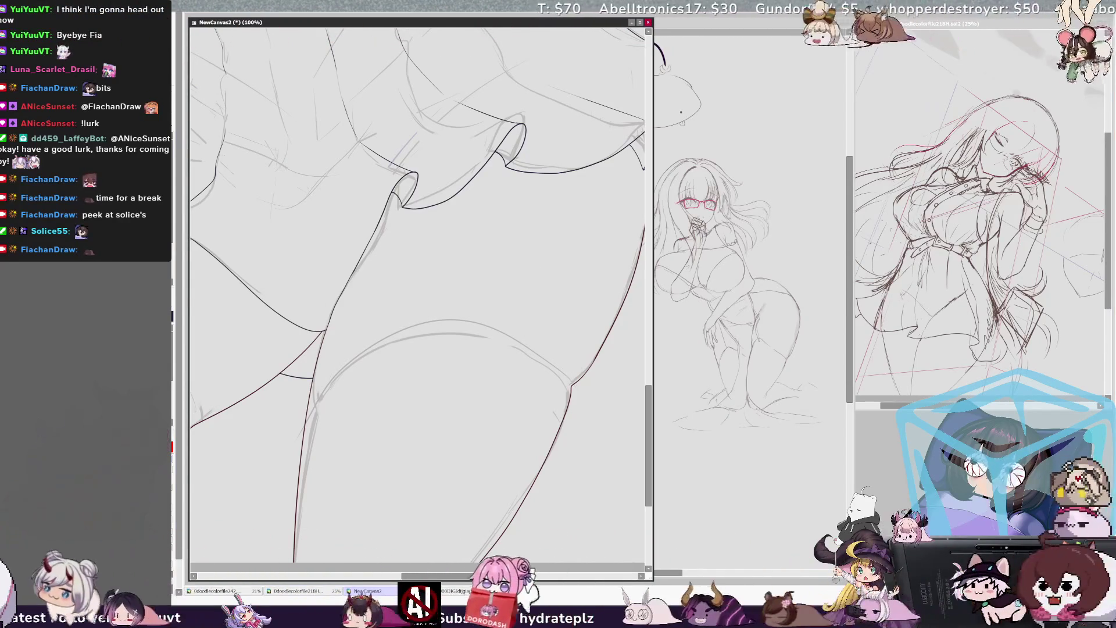
{"action": "scroll", "coordinate": [417, 291], "scroll_direction": "up", "scroll_amount": 5}
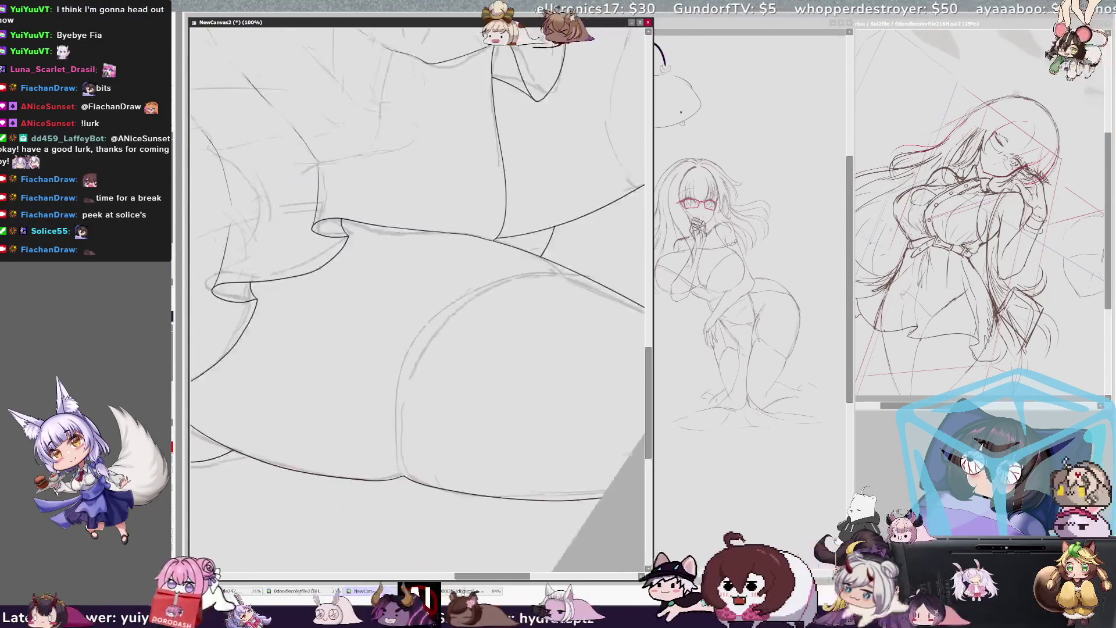
{"action": "mouse_move", "coordinate": [468, 465]}
{"action": "left_mouse_down"}
{"action": "mouse_move", "coordinate": [430, 329]}
{"action": "mouse_move", "coordinate": [506, 224]}
{"action": "mouse_move", "coordinate": [555, 204]}
{"action": "left_mouse_up"}
{"action": "key", "text": "ctrl+z"}
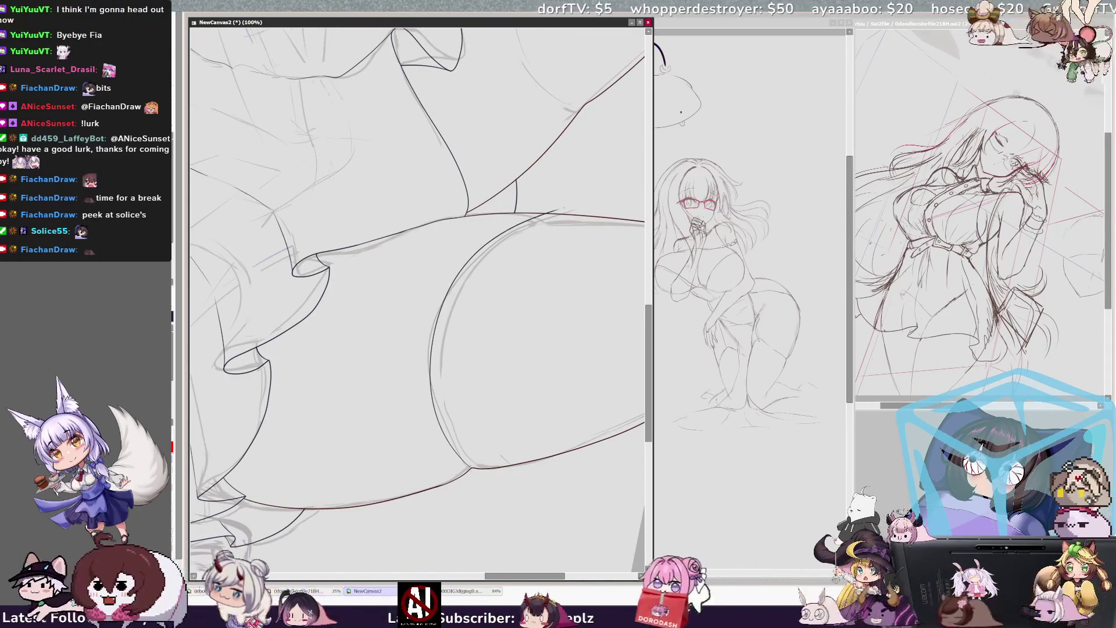
{"action": "mouse_move", "coordinate": [558, 204]}
{"action": "left_mouse_down"}
{"action": "mouse_move", "coordinate": [436, 337]}
{"action": "mouse_move", "coordinate": [428, 445]}
{"action": "left_mouse_up"}
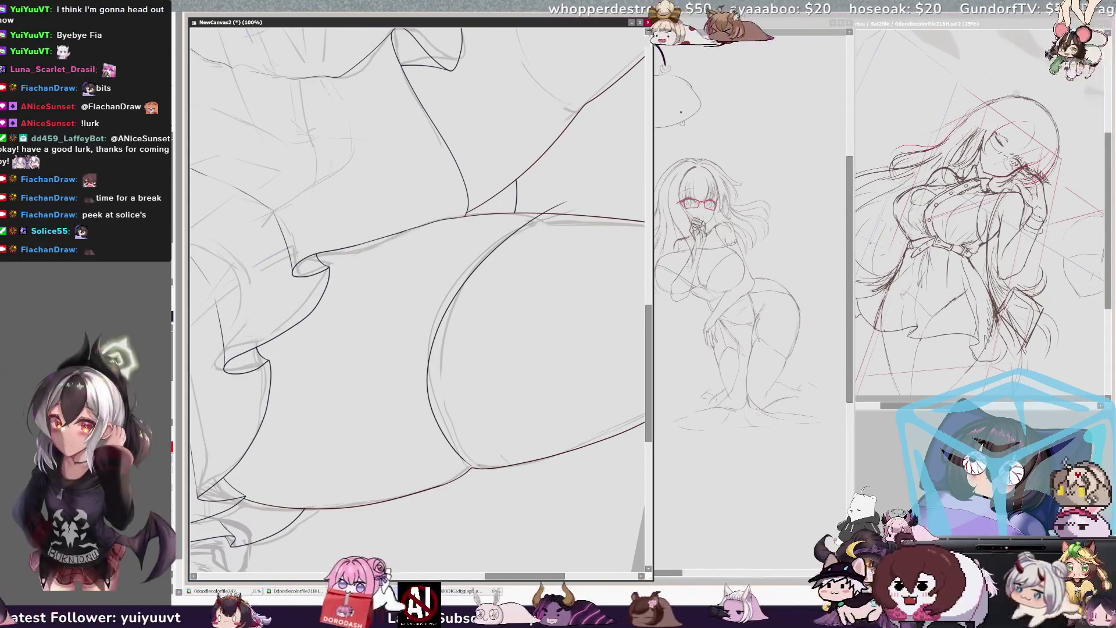
- Rotate and mirror the canvas view to check the new thigh line
{"action": "scroll", "coordinate": [535, 410], "scroll_direction": "down", "scroll_amount": 3}
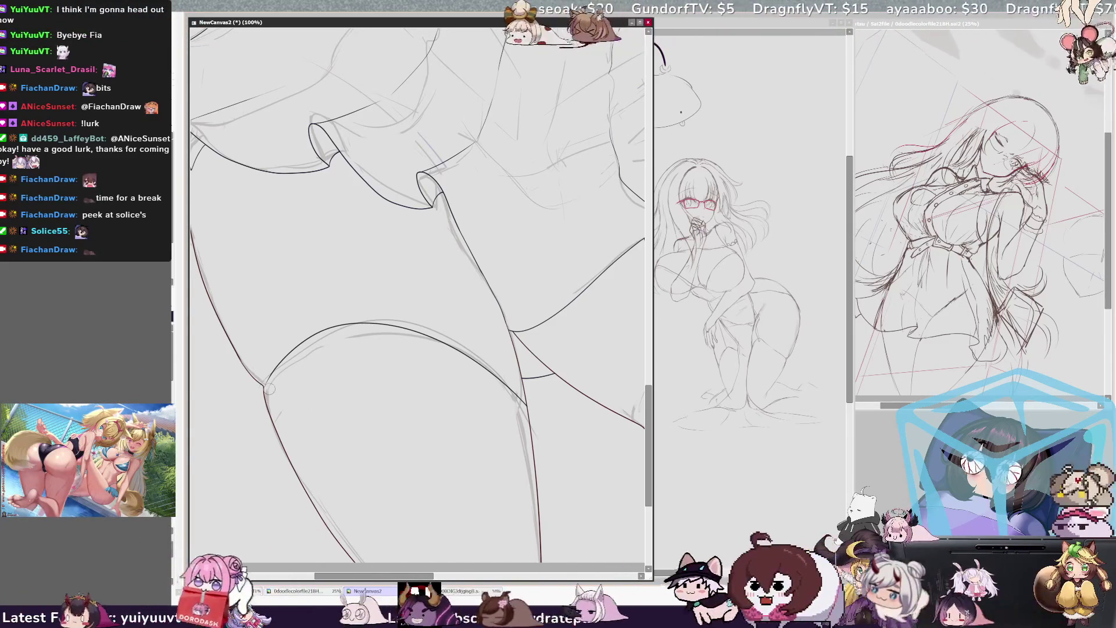
{"action": "key", "text": "Delete"}
{"action": "key", "text": "Delete"}
{"action": "key", "text": "Delete"}
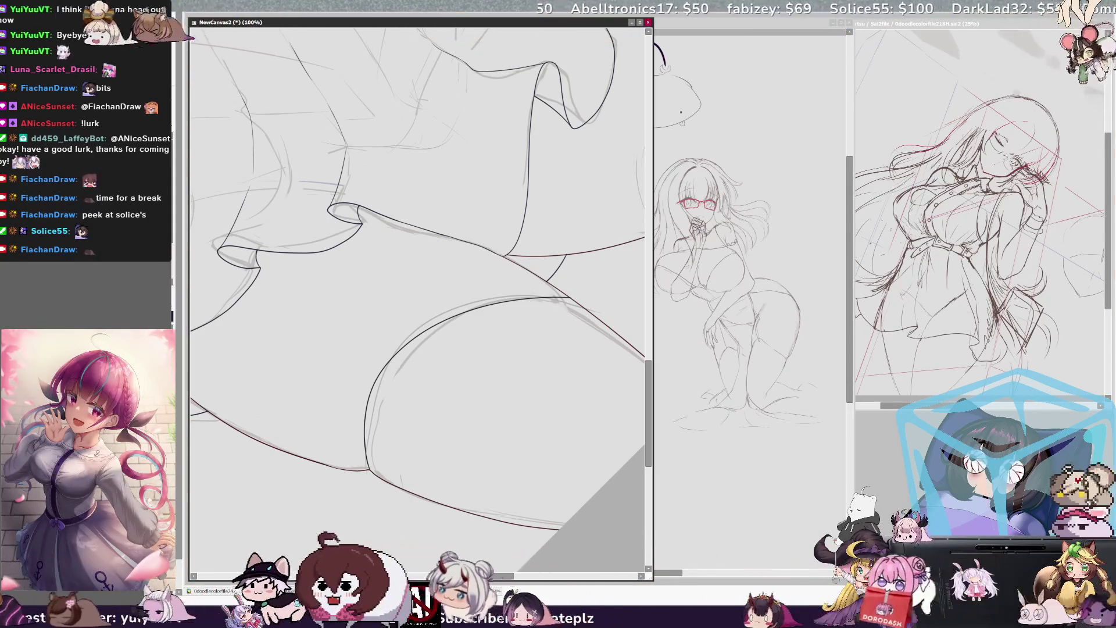
{"action": "left_click_drag", "start_coordinate": [216, 469], "coordinate": [309, 438]}
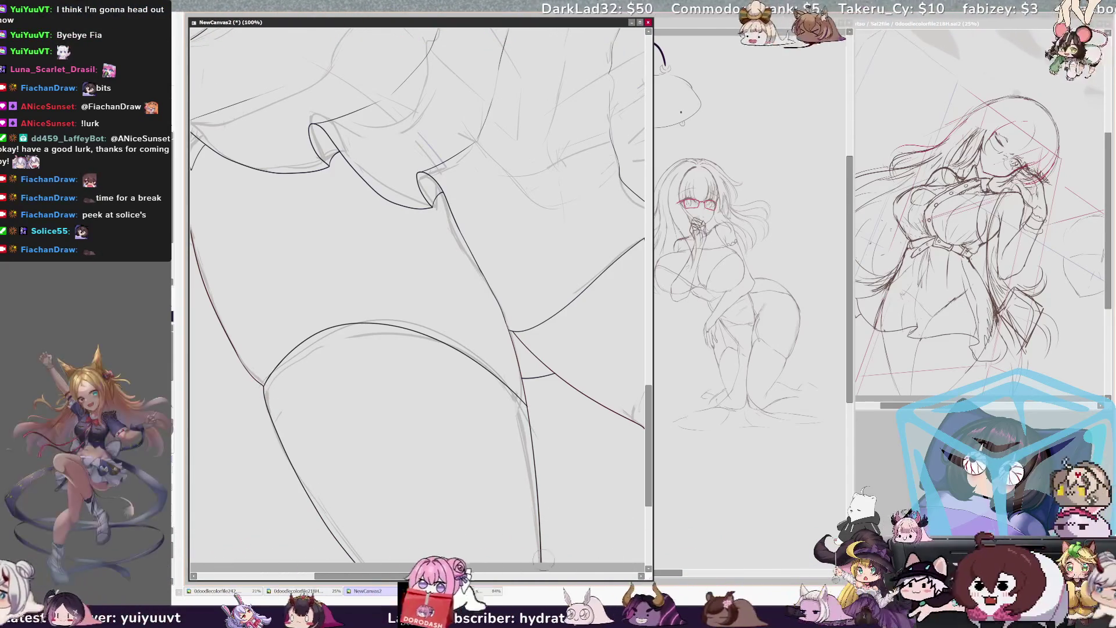
{"action": "key", "text": "h"}
{"action": "left_click_drag", "start_coordinate": [494, 576], "coordinate": [395, 576]}
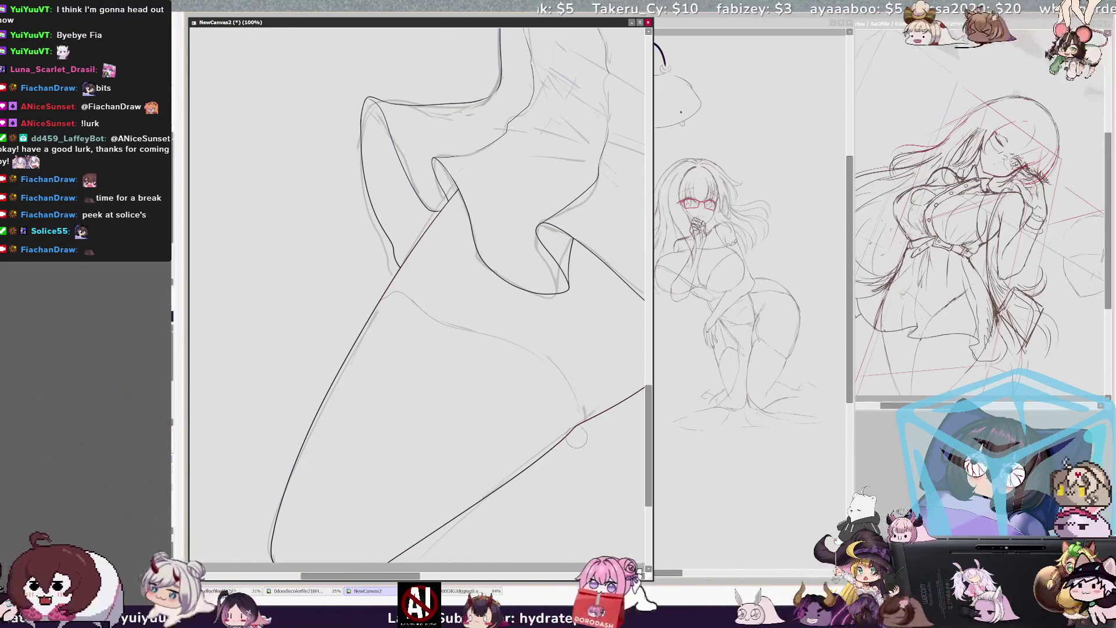
{"action": "scroll", "coordinate": [350, 383], "scroll_direction": "right", "scroll_amount": 5}
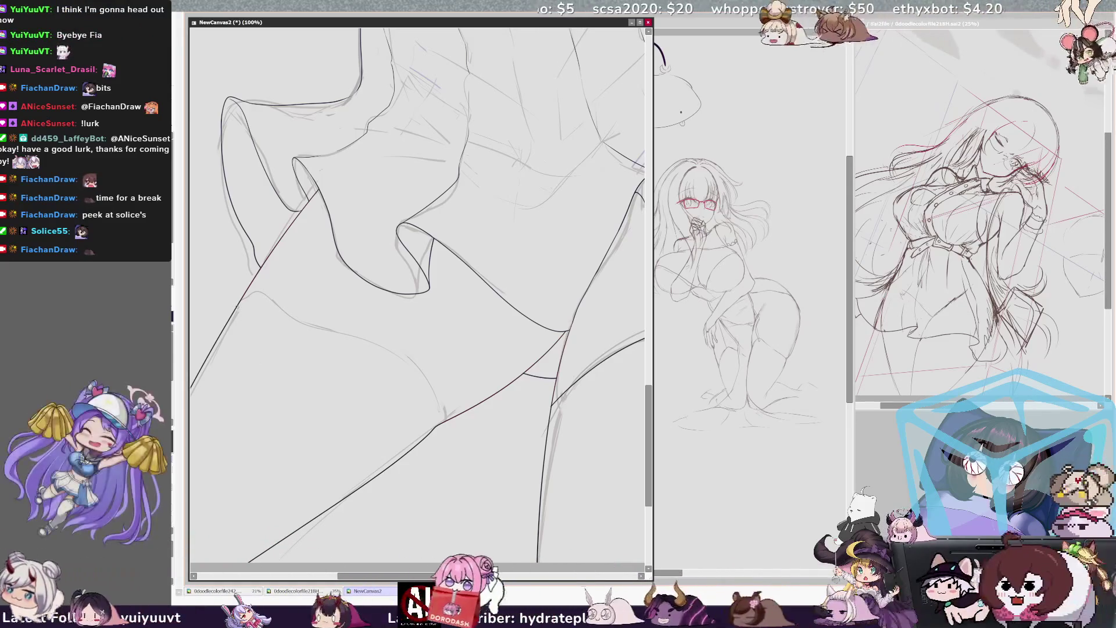
{"action": "key", "text": "h"}
{"action": "mouse_move", "coordinate": [415, 382]}
{"action": "left_mouse_down"}
{"action": "mouse_move", "coordinate": [537, 303]}
{"action": "mouse_move", "coordinate": [590, 295]}
{"action": "mouse_move", "coordinate": [397, 422]}
{"action": "left_mouse_up"}
{"action": "key", "text": "ctrl+z"}
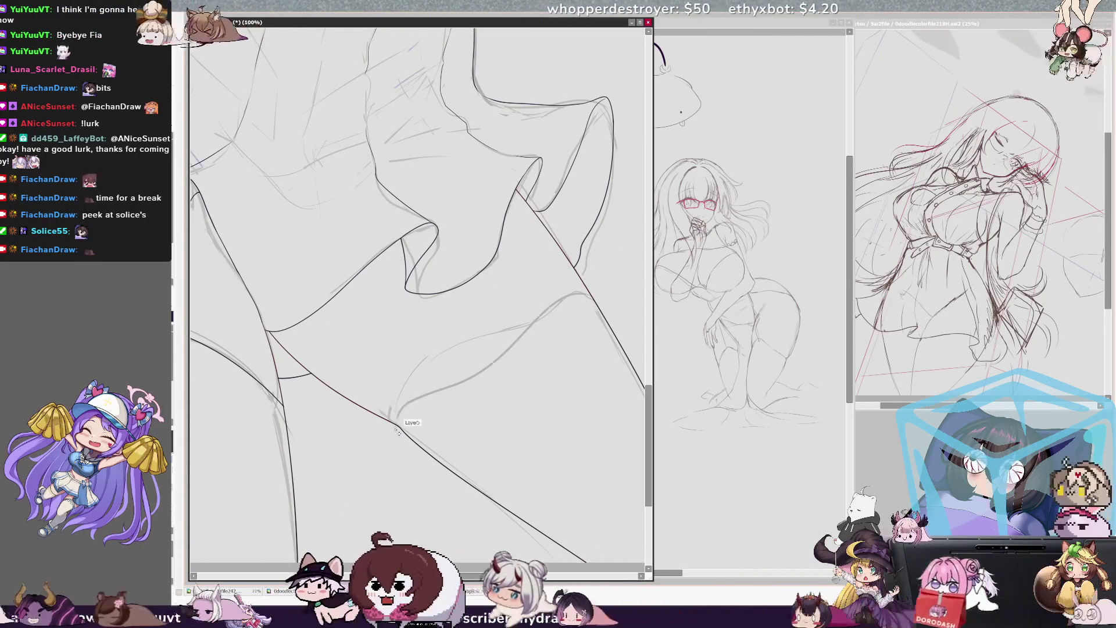
{"action": "key", "text": "ctrl+z"}
{"action": "key", "text": "ctrl+z"}
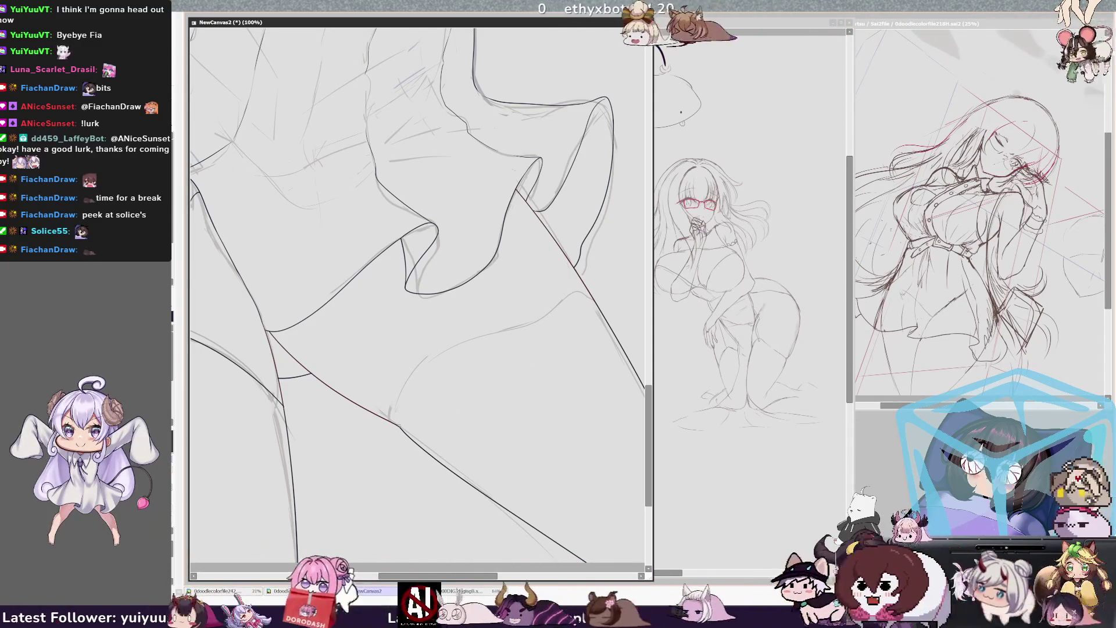
{"action": "scroll", "coordinate": [522, 311], "scroll_direction": "down", "scroll_amount": 3}
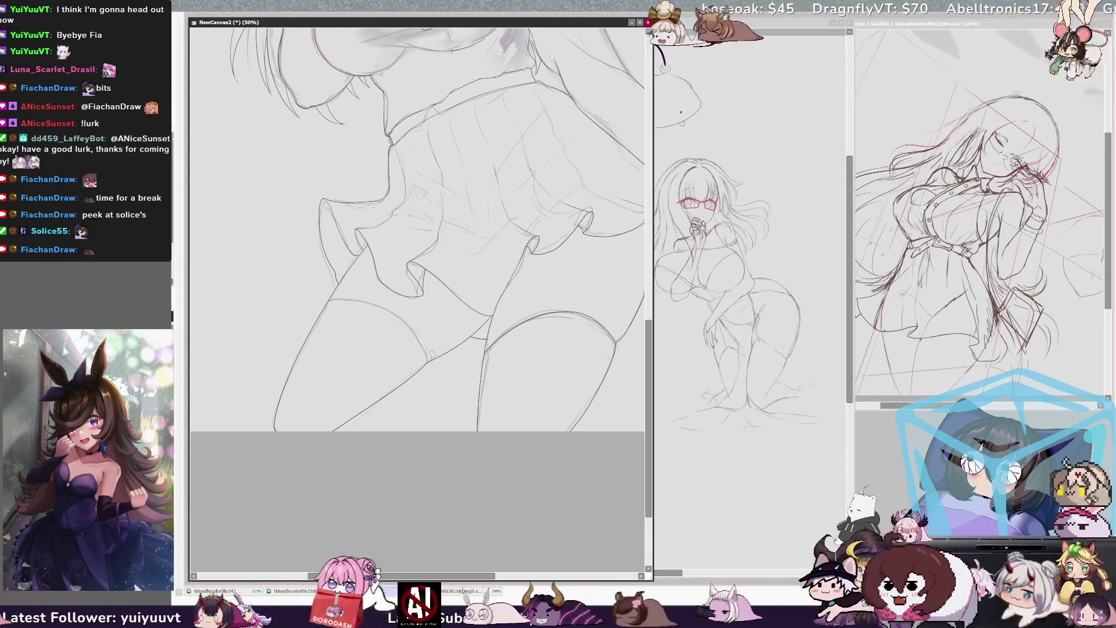
{"action": "scroll", "coordinate": [417, 290], "scroll_direction": "up", "scroll_amount": 3}
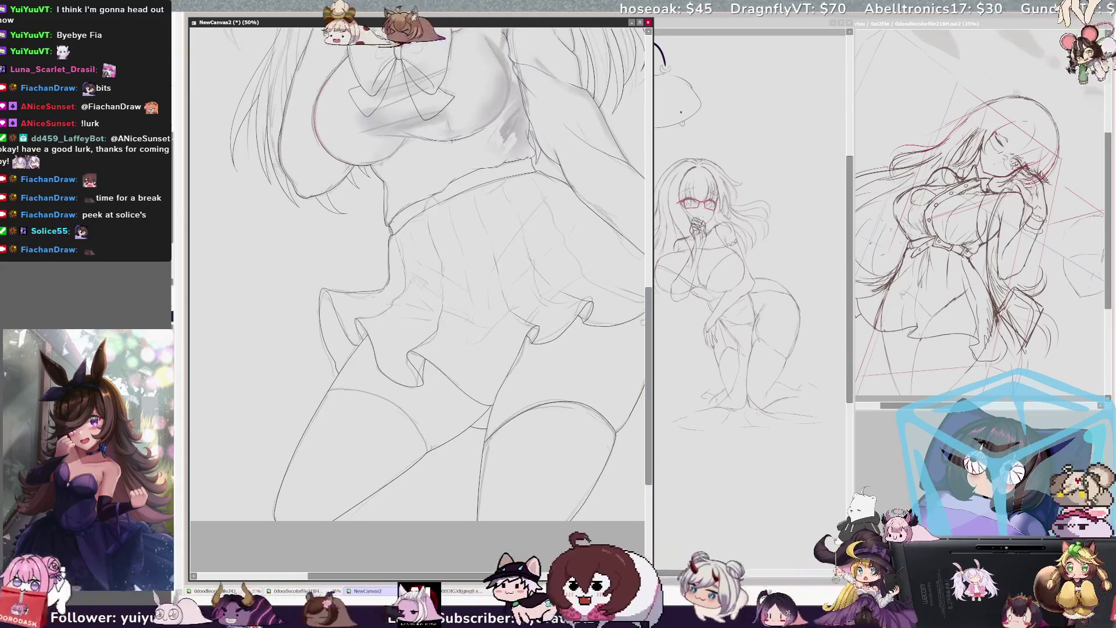
{"action": "scroll", "coordinate": [417, 273], "scroll_direction": "right", "scroll_amount": 3}
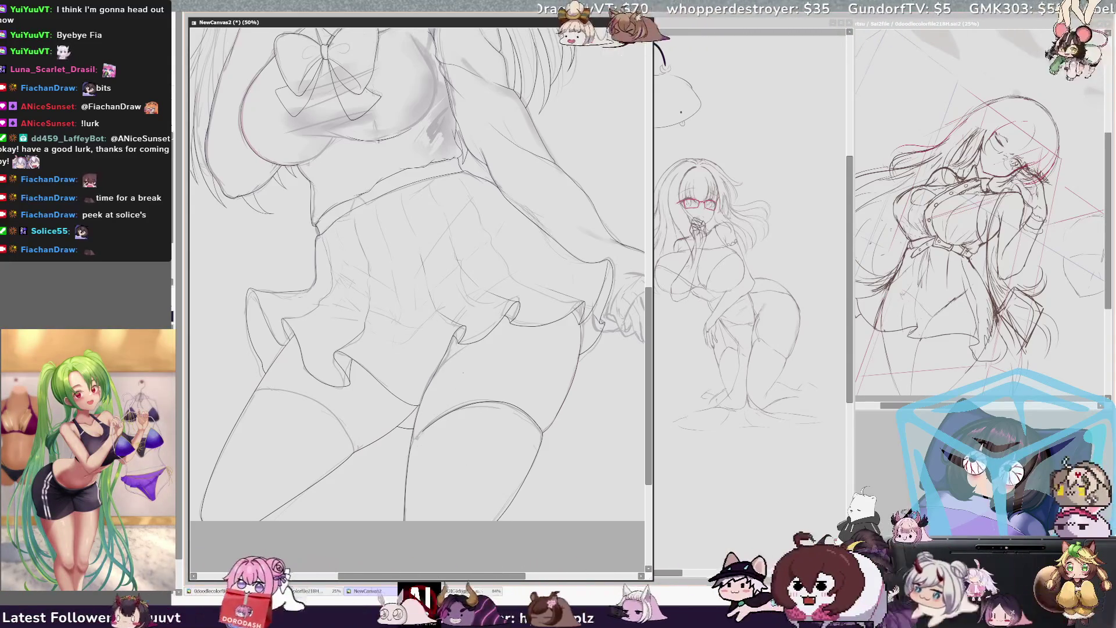
{"action": "scroll", "coordinate": [416, 274], "scroll_direction": "up", "scroll_amount": 3}
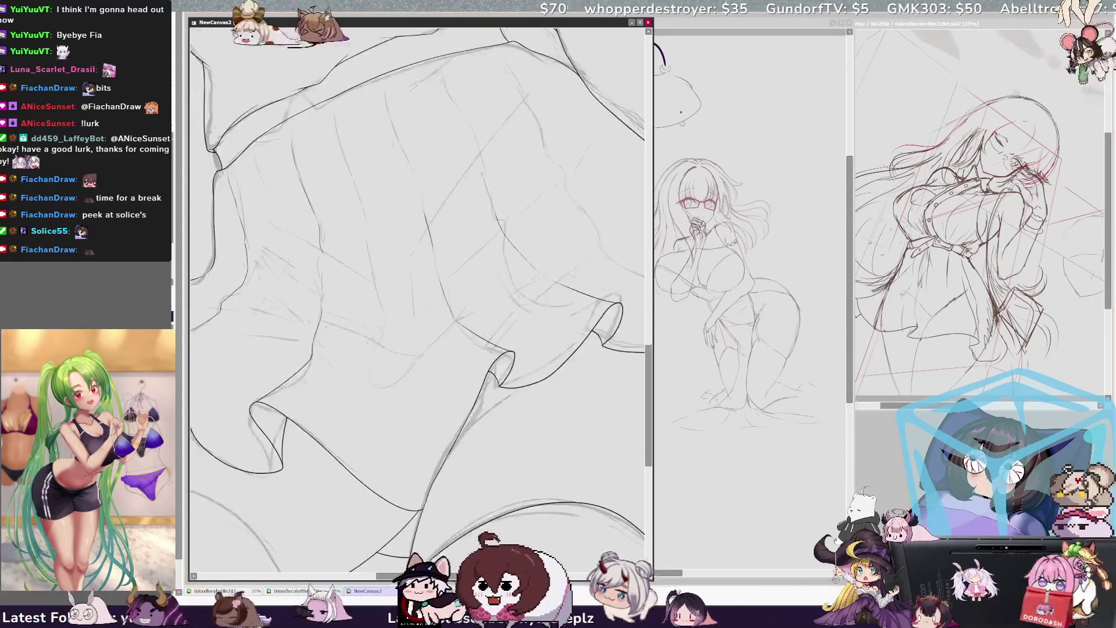
- At 150%, lengthen the dark leg contour down-left to the hem, then zoom out to 75%
{"action": "scroll", "coordinate": [417, 273], "scroll_direction": "down", "scroll_amount": 5}
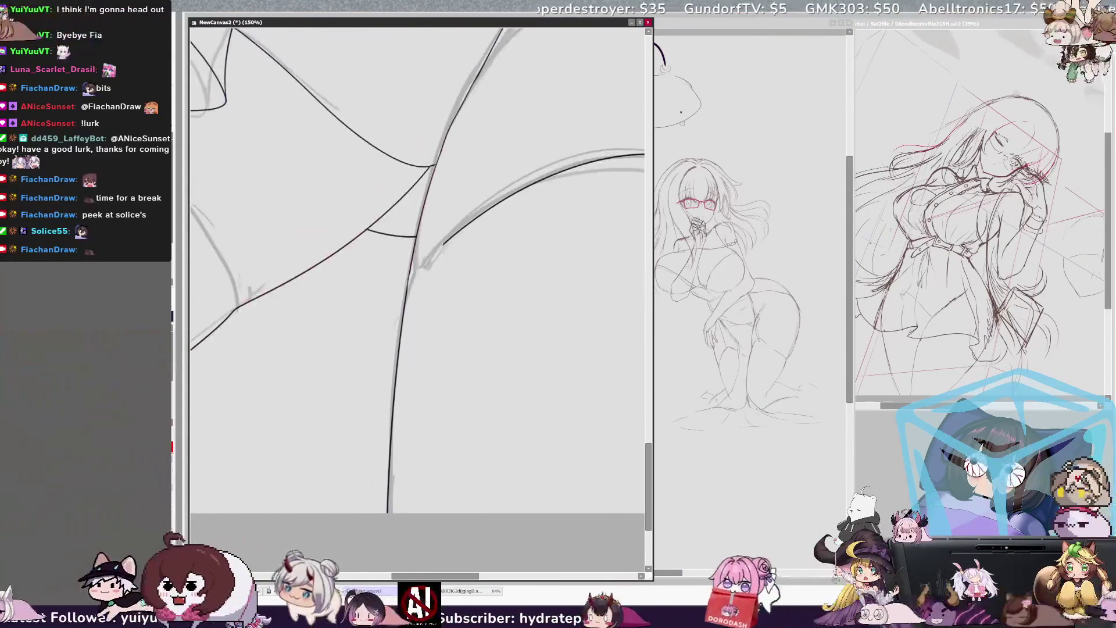
{"action": "scroll", "coordinate": [533, 428], "scroll_direction": "up", "scroll_amount": 2}
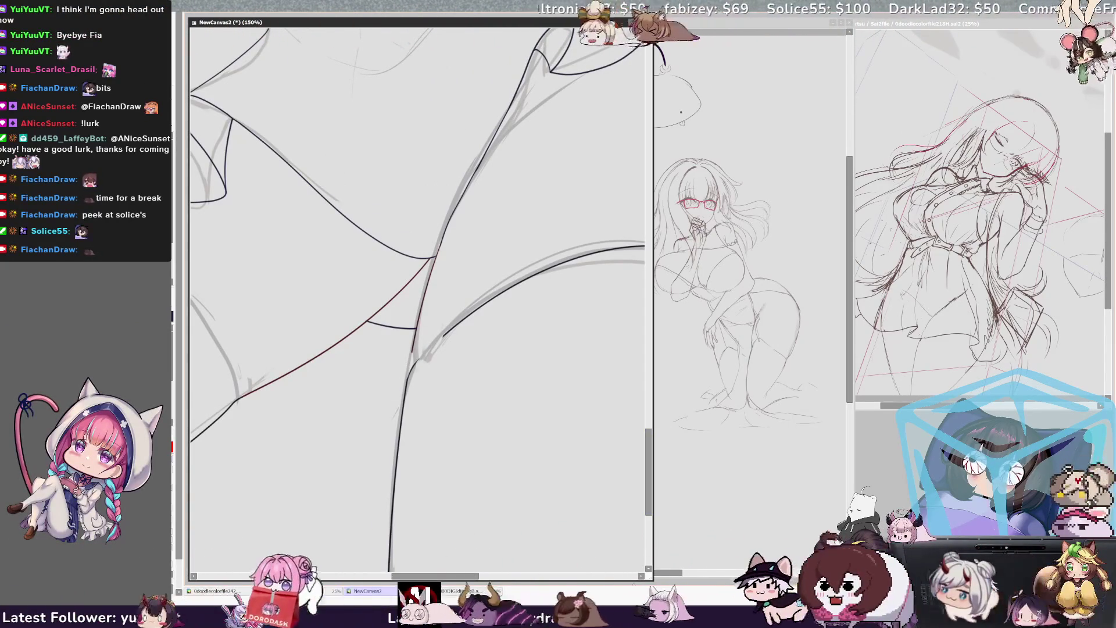
{"action": "left_click_drag", "start_coordinate": [443, 336], "coordinate": [418, 359]}
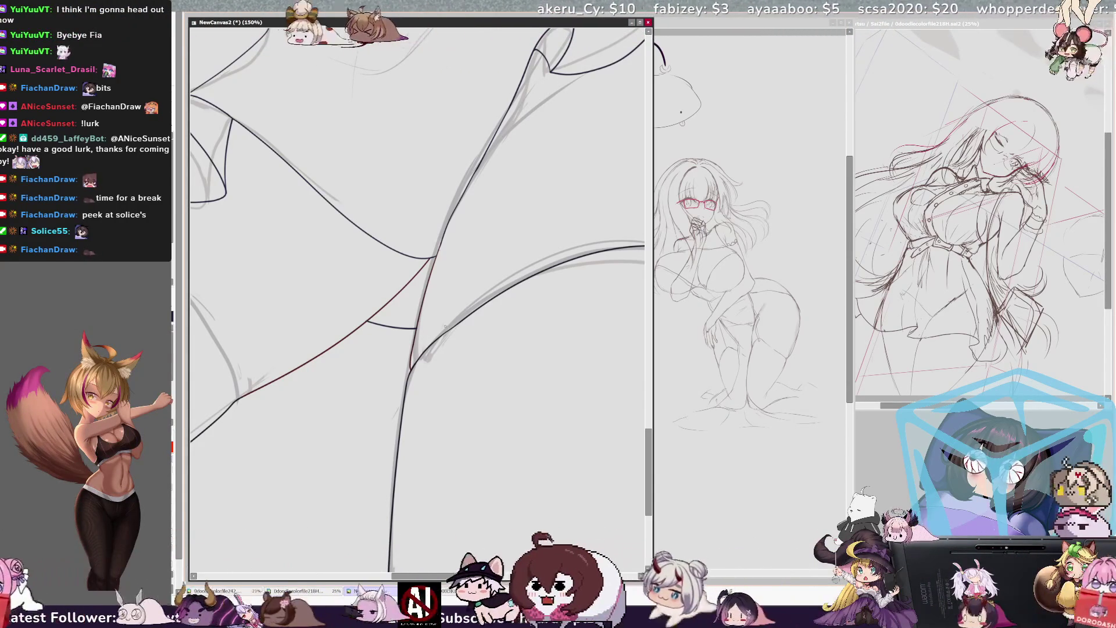
{"action": "scroll", "coordinate": [450, 328], "scroll_direction": "left", "scroll_amount": 5}
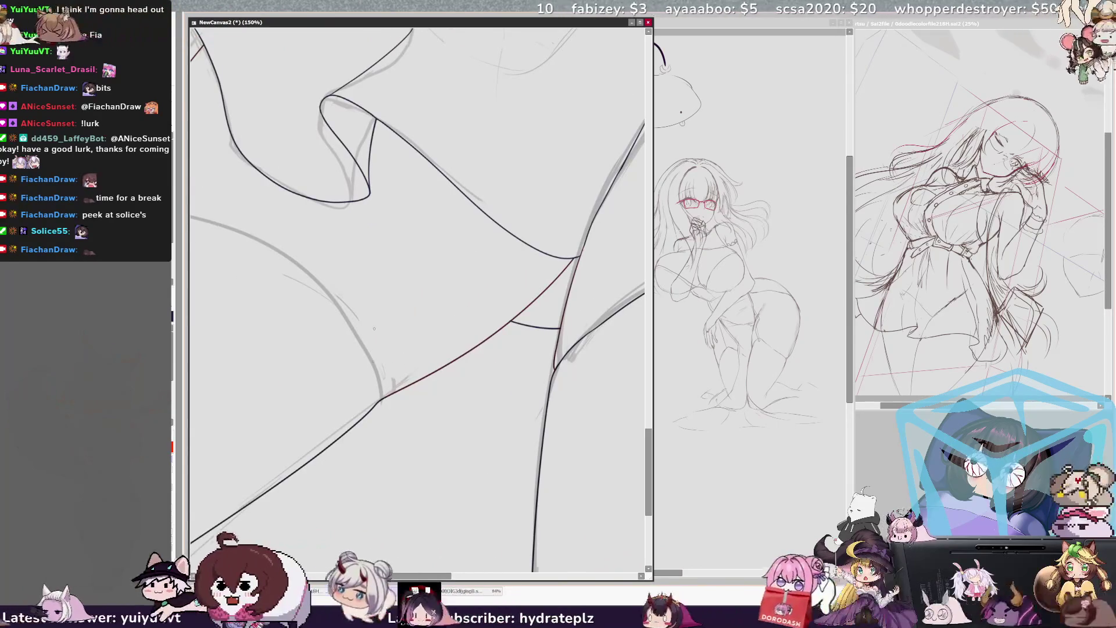
{"action": "key", "text": "minus"}
{"action": "key", "text": "minus"}
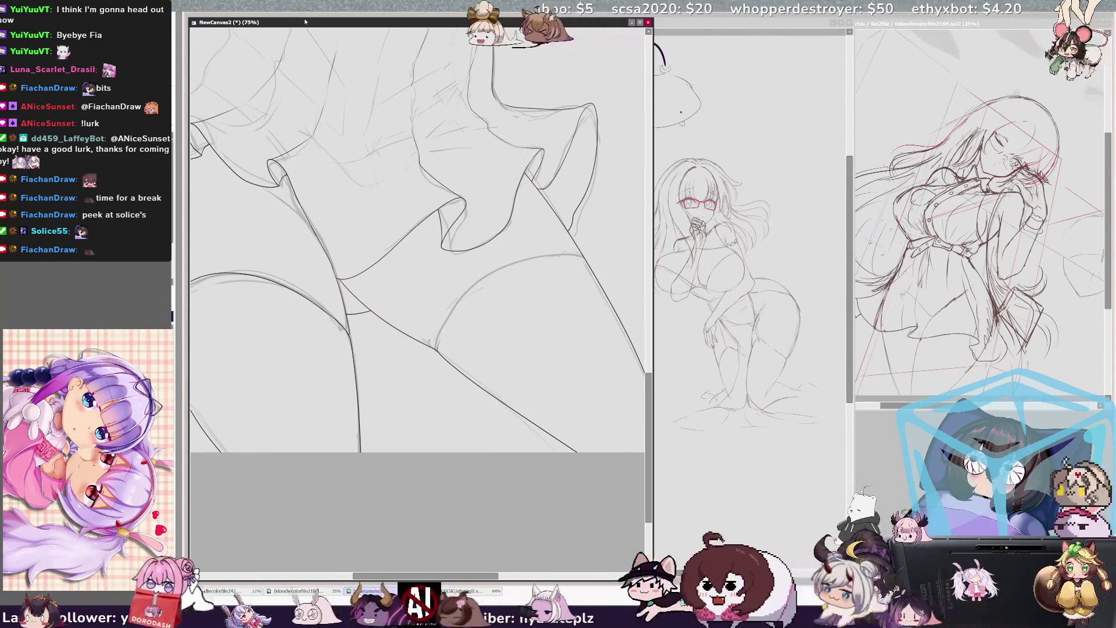
- Flip the view back, zoom to 150%, and erase the red line's overshooting end at the hem
{"action": "key", "text": "Insert"}
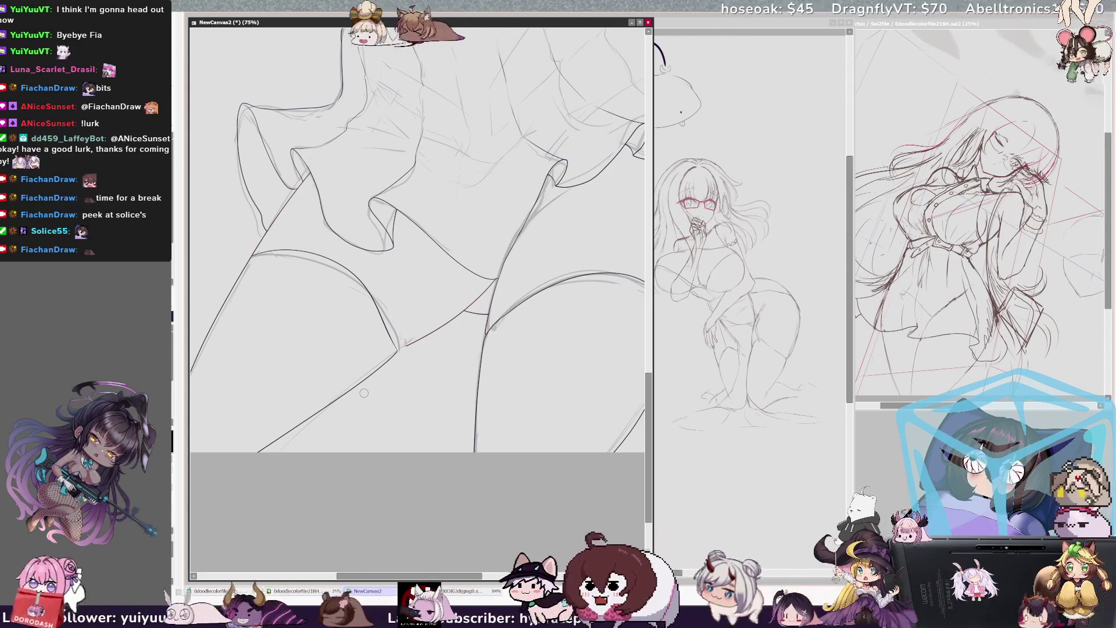
{"action": "scroll", "coordinate": [417, 238], "scroll_direction": "left", "scroll_amount": 2}
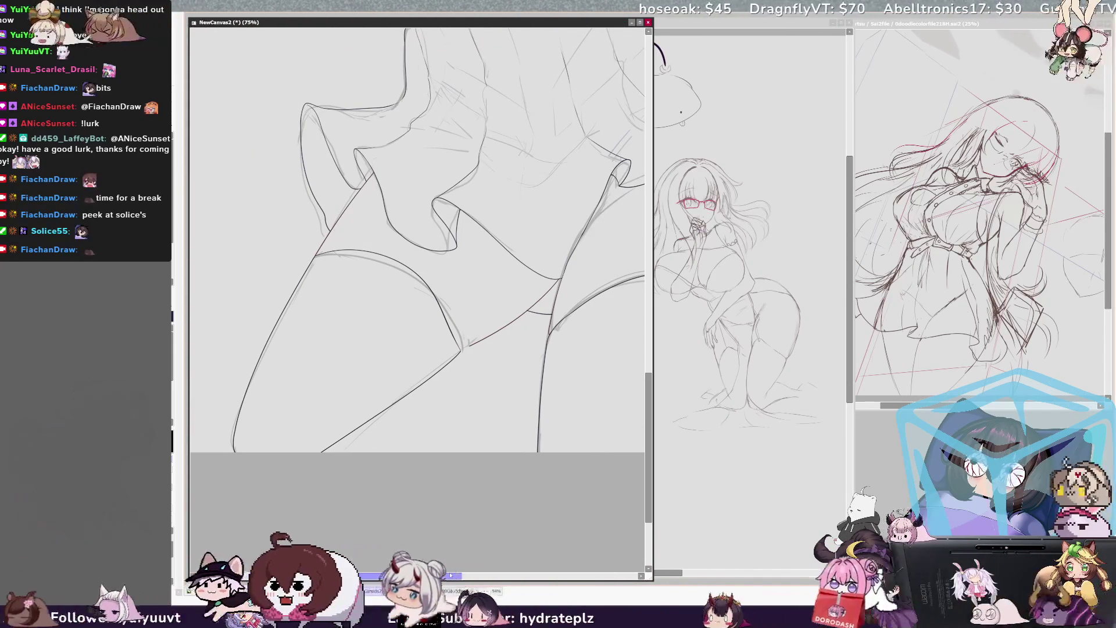
{"action": "key", "text": "ctrl+plus"}
{"action": "key", "text": "ctrl+plus"}
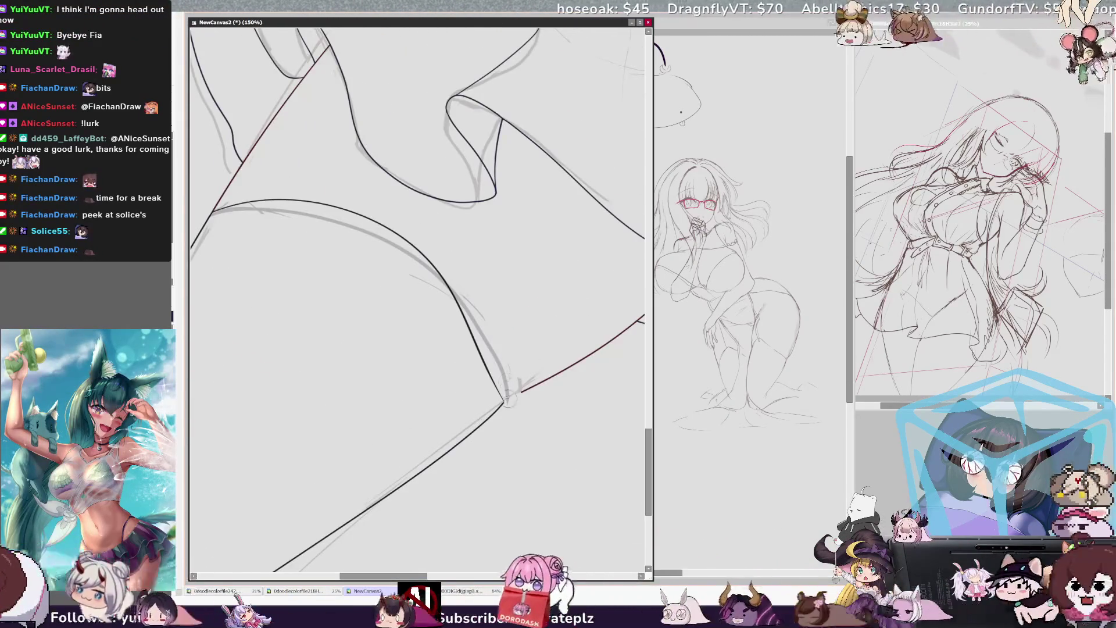
{"action": "scroll", "coordinate": [509, 397], "scroll_direction": "right", "scroll_amount": 5}
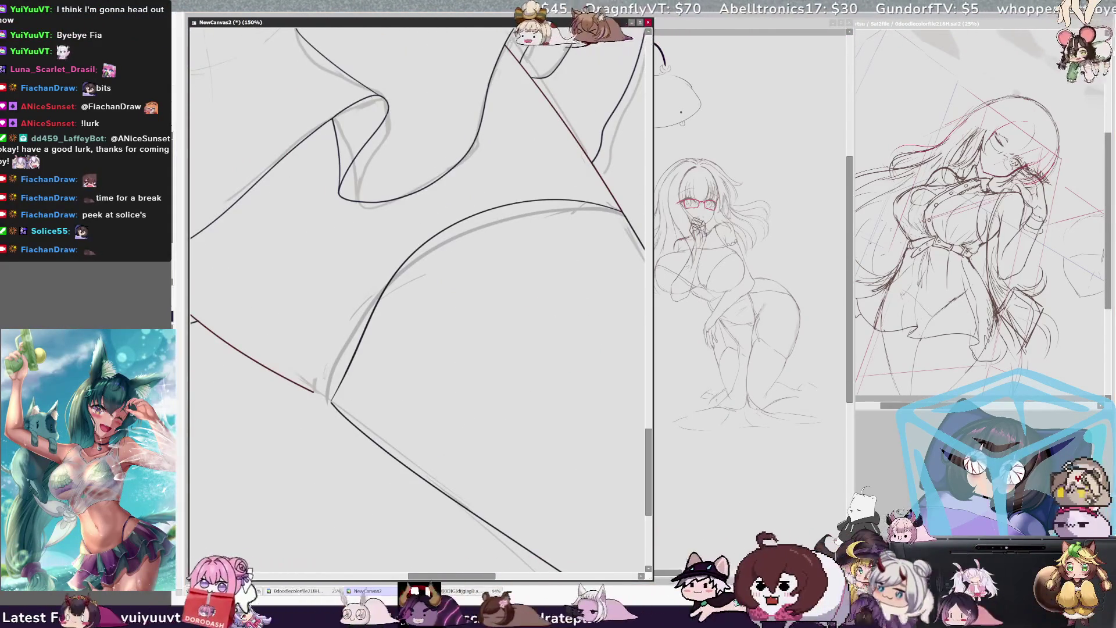
{"action": "scroll", "coordinate": [405, 467], "scroll_direction": "left", "scroll_amount": 5}
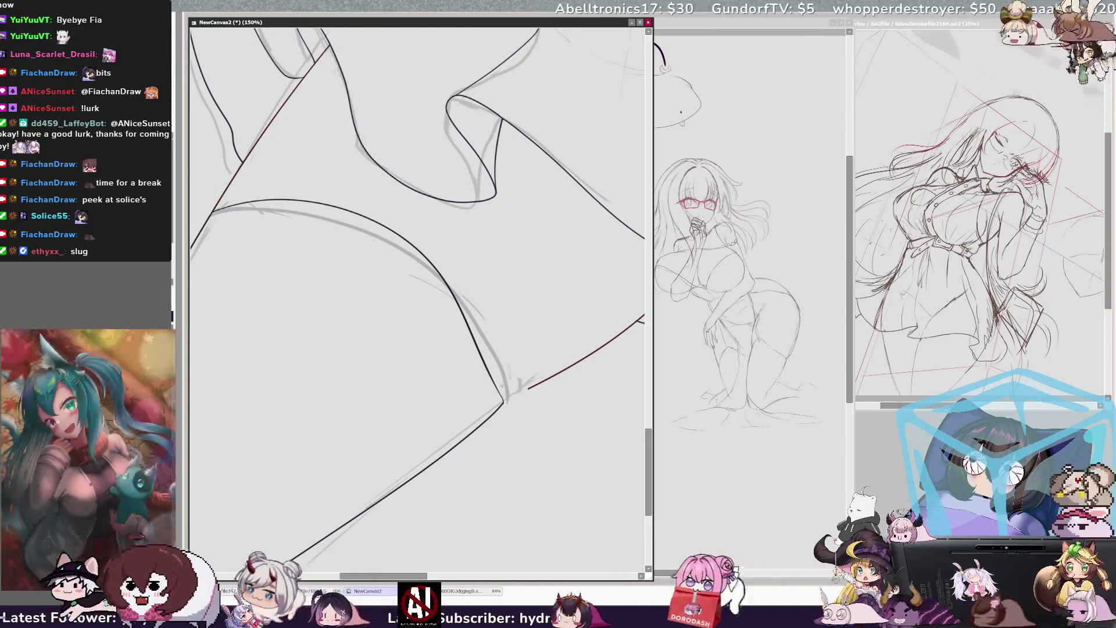
{"action": "scroll", "coordinate": [501, 366], "scroll_direction": "right", "scroll_amount": 5}
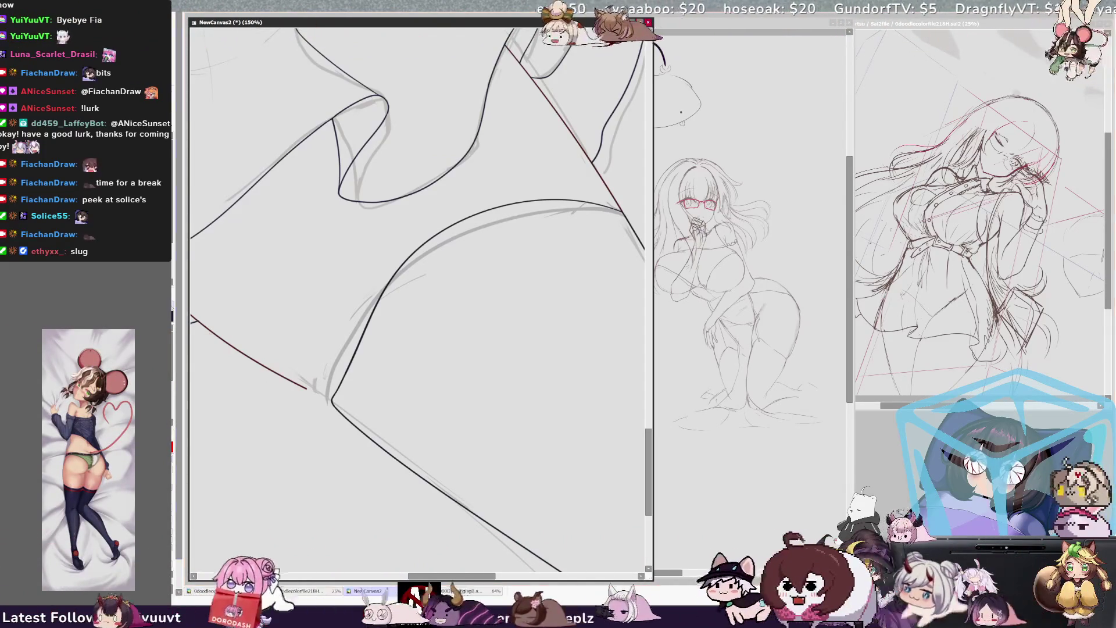
{"action": "mouse_move", "coordinate": [297, 379]}
{"action": "left_mouse_down"}
{"action": "mouse_move", "coordinate": [305, 386]}
{"action": "mouse_move", "coordinate": [290, 379]}
{"action": "left_mouse_up"}
{"action": "scroll", "coordinate": [313, 258], "scroll_direction": "down", "scroll_amount": 2}
{"action": "left_click_drag", "start_coordinate": [312, 258], "coordinate": [313, 316]}
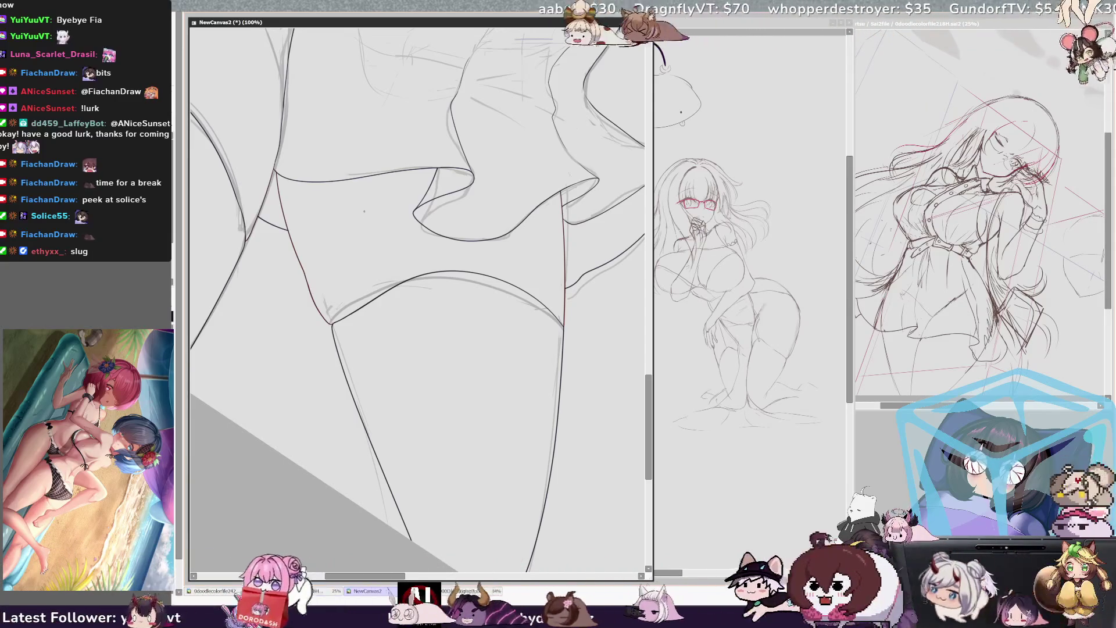
- Mirror and tilt the view, erase the red line's lower end, then zoom out to 50%
{"action": "key", "text": "h"}
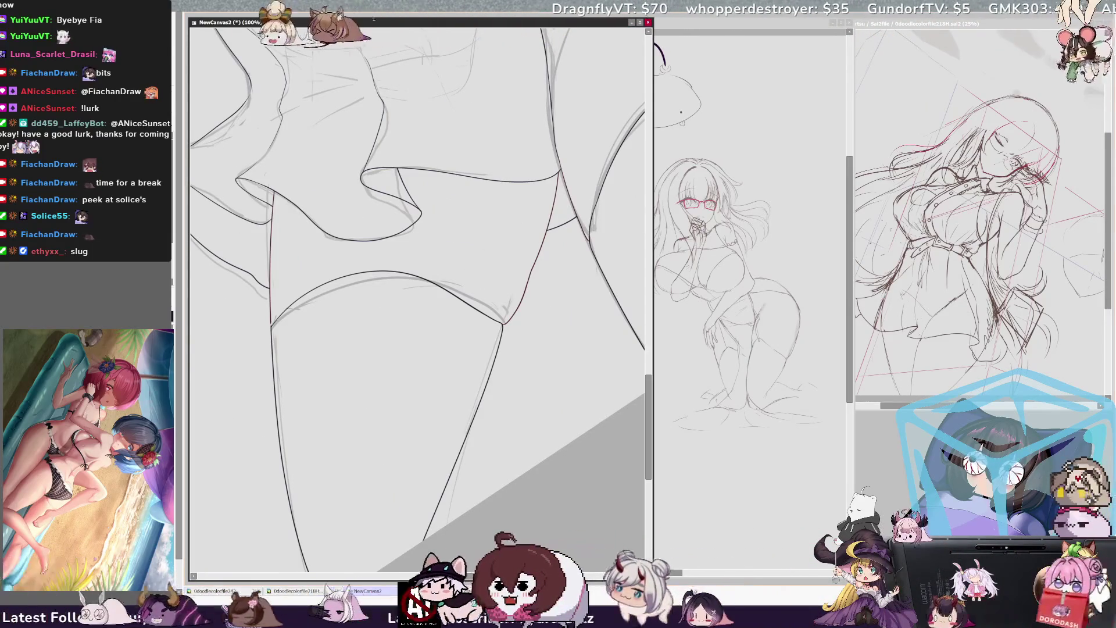
{"action": "key", "text": "Delete"}
{"action": "key", "text": "Delete"}
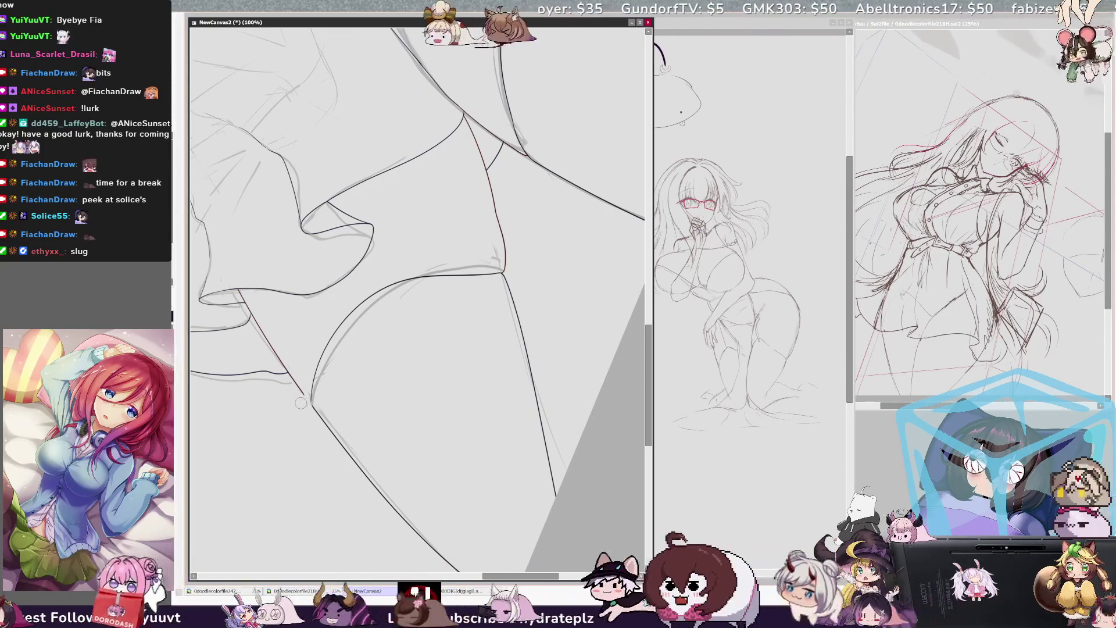
{"action": "left_click_drag", "start_coordinate": [310, 404], "coordinate": [294, 381]}
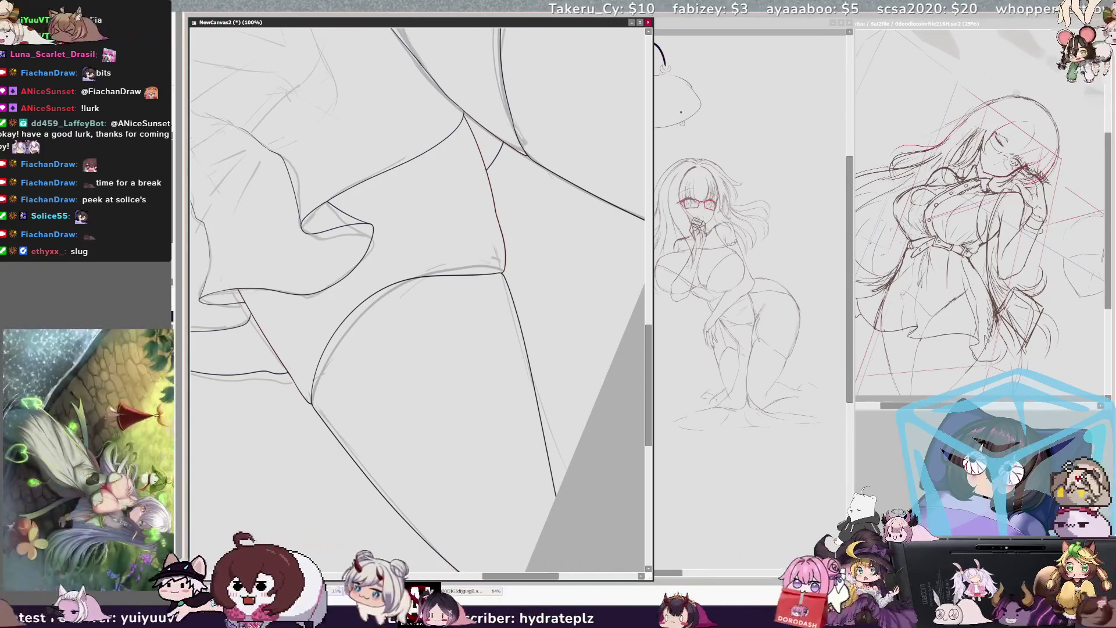
{"action": "key", "text": "minus"}
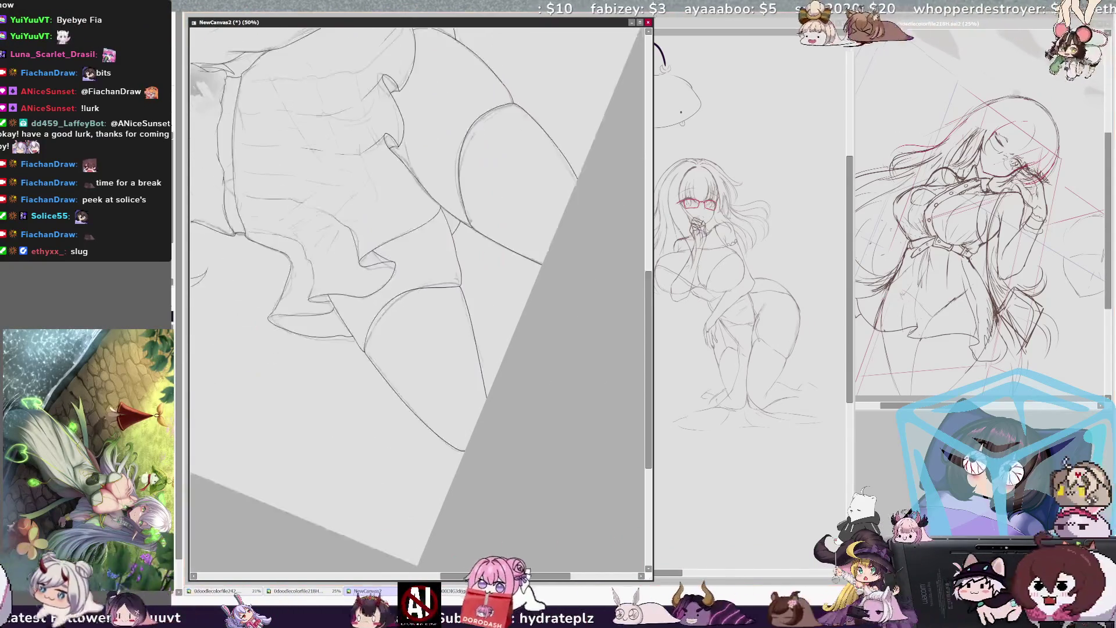
{"action": "key", "text": "Home"}
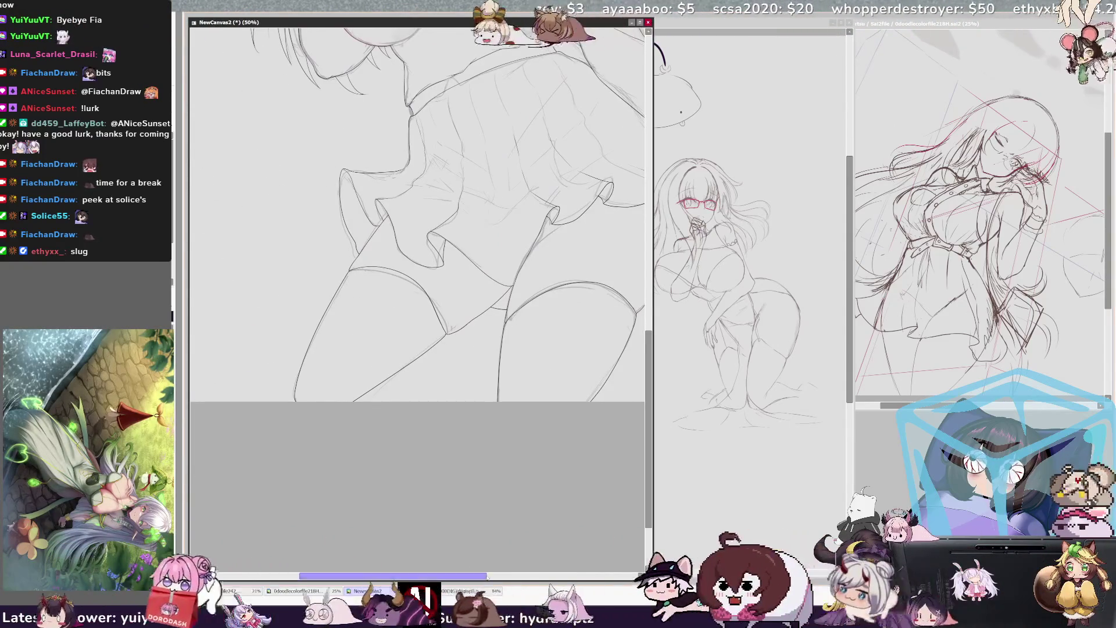
{"action": "scroll", "coordinate": [418, 291], "scroll_direction": "right", "scroll_amount": 1}
{"action": "scroll", "coordinate": [417, 290], "scroll_direction": "up", "scroll_amount": 3}
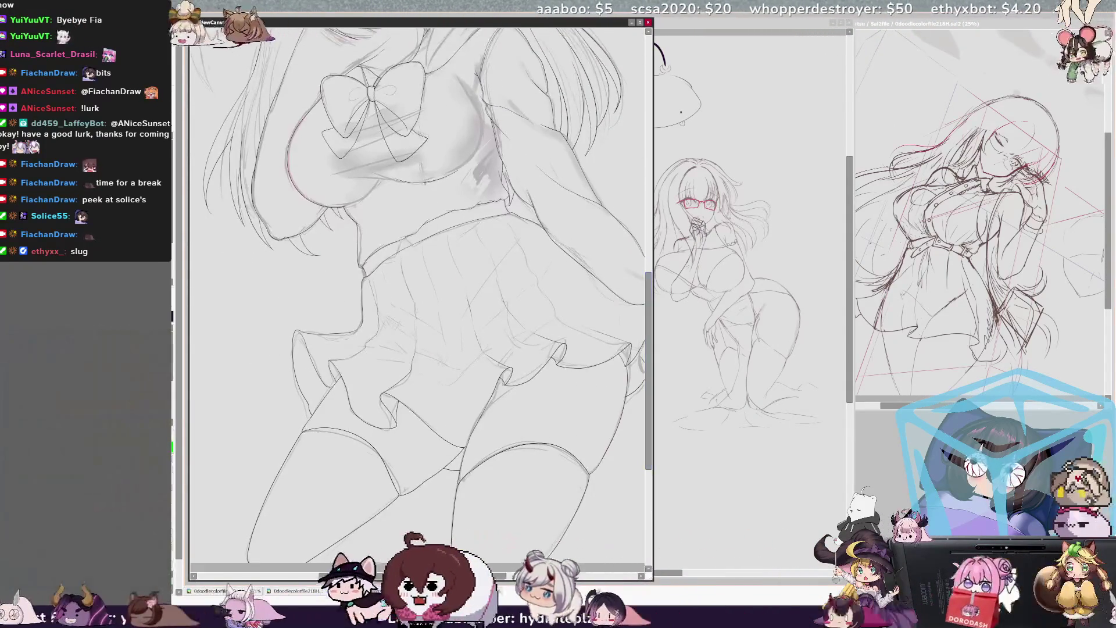
{"action": "scroll", "coordinate": [418, 290], "scroll_direction": "left", "scroll_amount": 4}
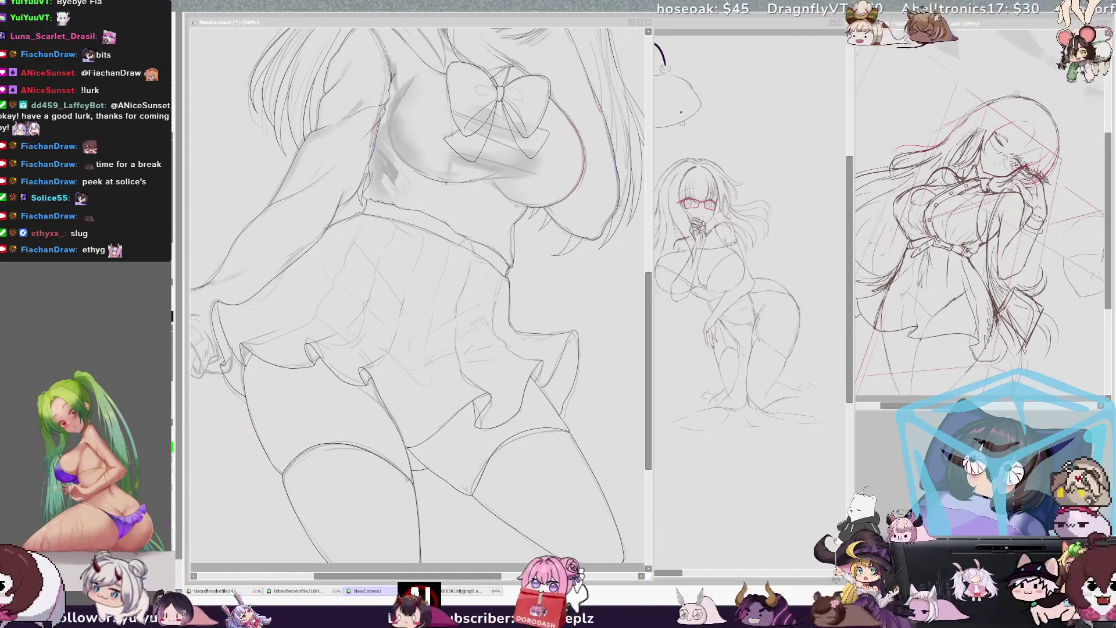
{"action": "left_click", "coordinate": [657, 376]}
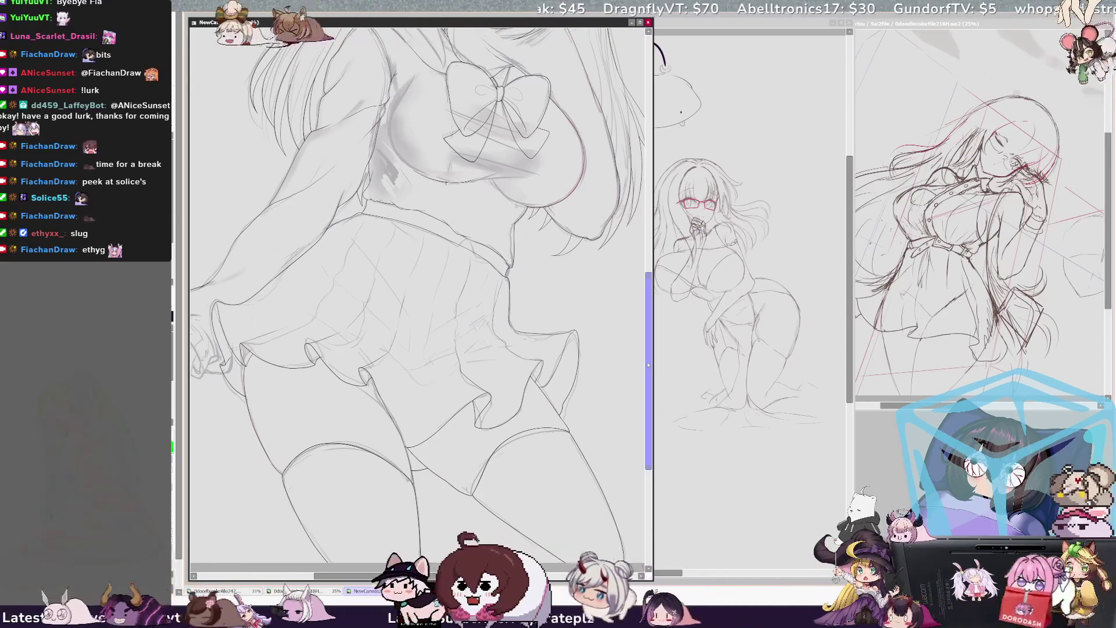
{"action": "left_click_drag", "start_coordinate": [650, 373], "coordinate": [658, 286]}
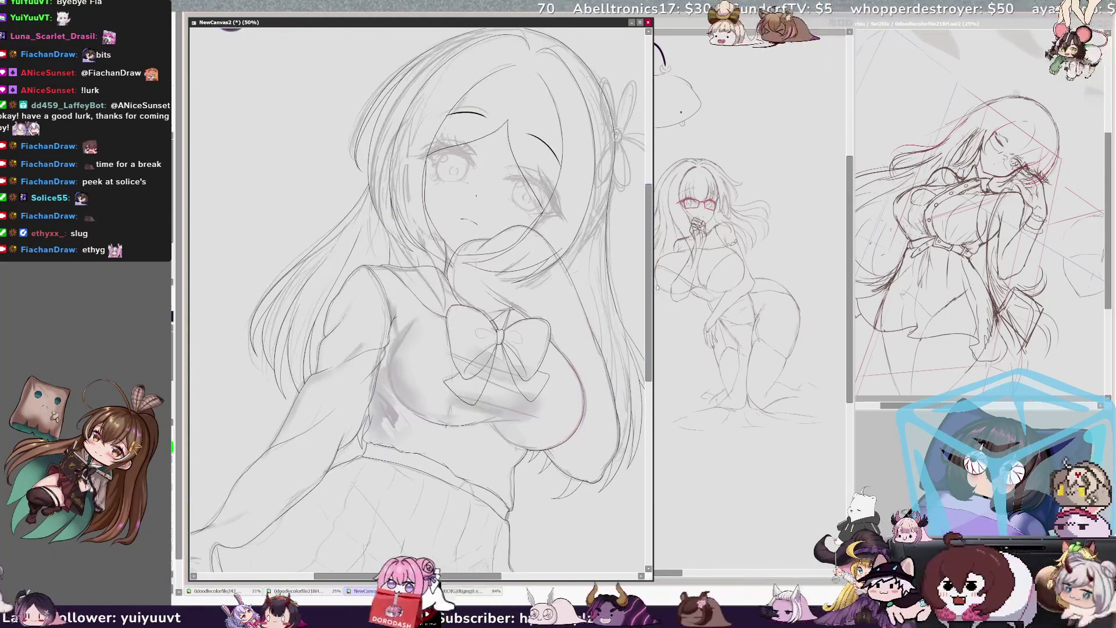
{"action": "mouse_move", "coordinate": [655, 343]}
{"action": "left_mouse_down"}
{"action": "mouse_move", "coordinate": [647, 387]}
{"action": "mouse_move", "coordinate": [648, 360]}
{"action": "left_mouse_up"}
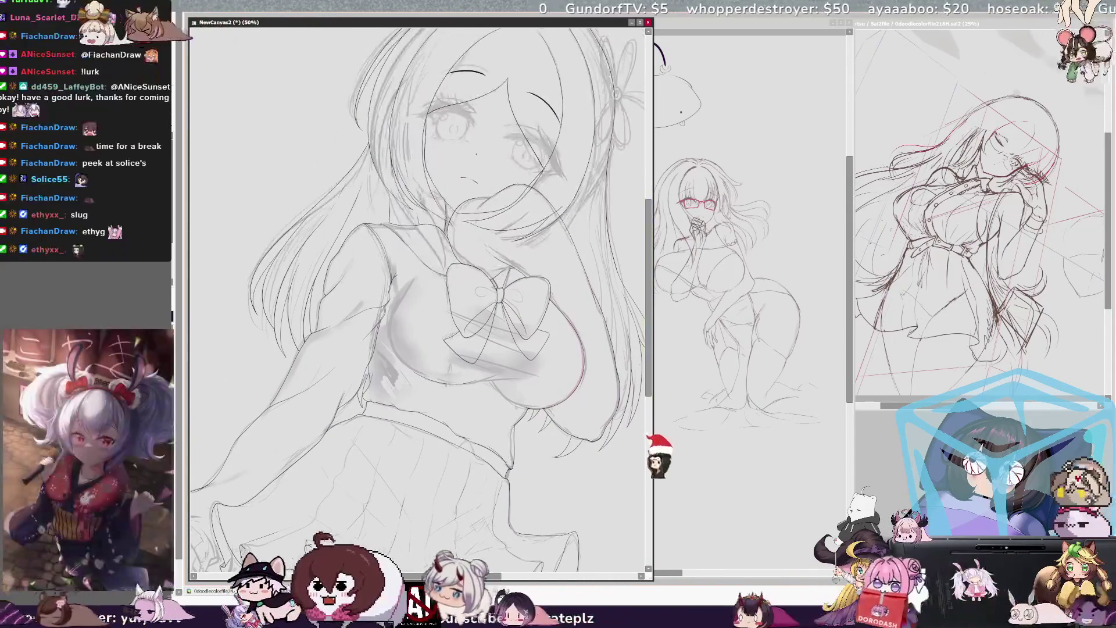
{"action": "left_click_drag", "start_coordinate": [462, 576], "coordinate": [429, 576]}
{"action": "scroll", "coordinate": [446, 300], "scroll_direction": "down", "scroll_amount": 5}
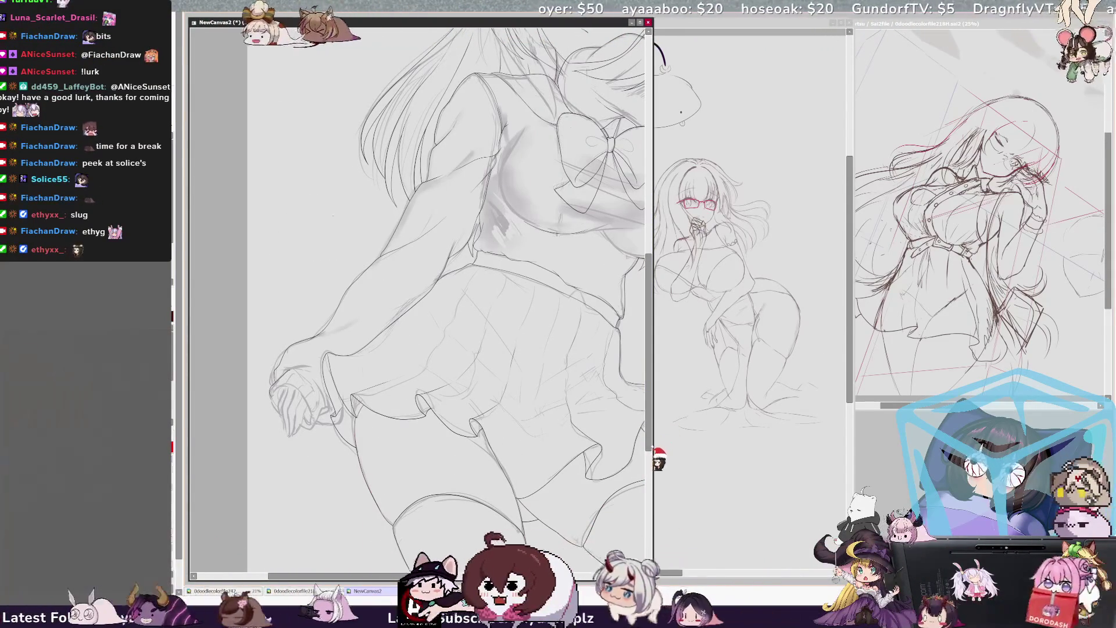
- Zoom in, redo the dark sleeve and skirt outline, and pick Layer5 from the canvas
{"action": "key", "text": "ctrl+plus"}
{"action": "key", "text": "ctrl+plus"}
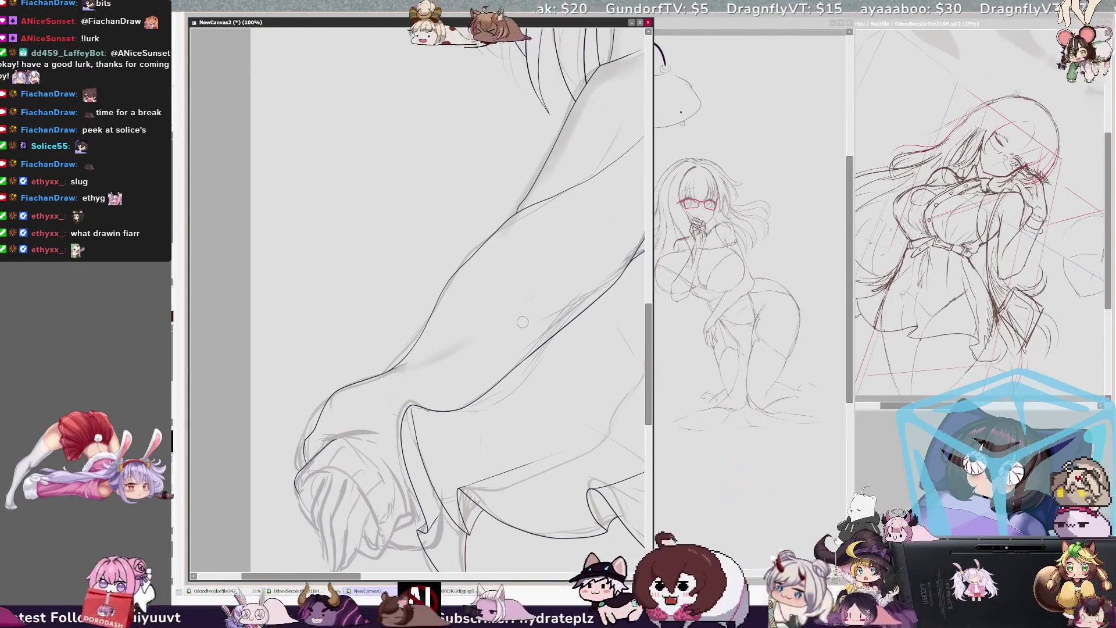
{"action": "left_click_drag", "start_coordinate": [650, 353], "coordinate": [649, 360]}
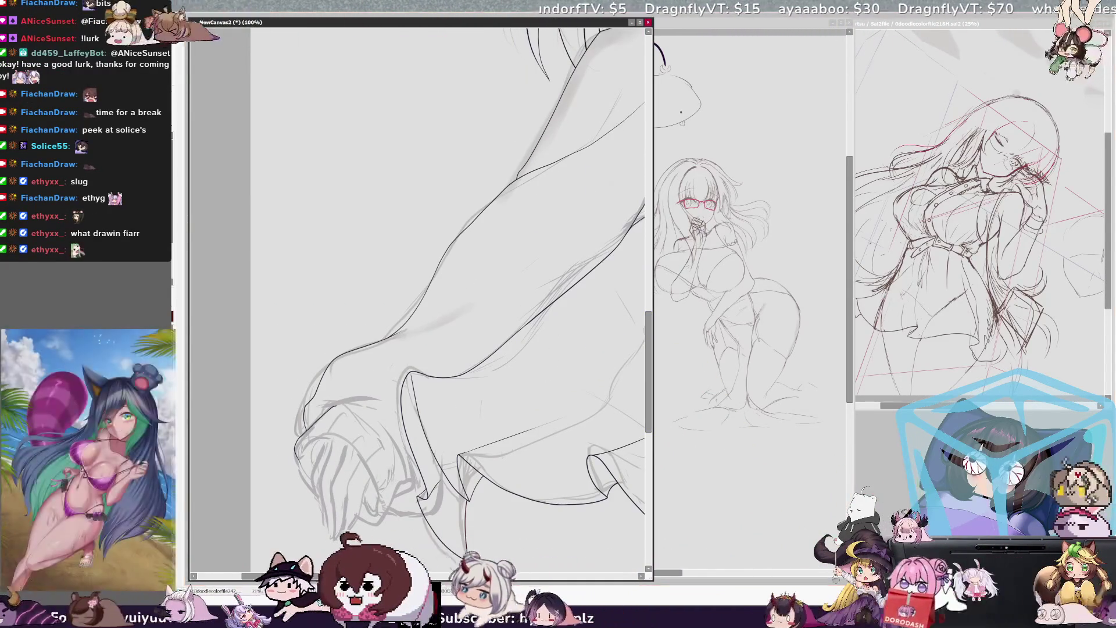
{"action": "key", "text": "ctrl+y"}
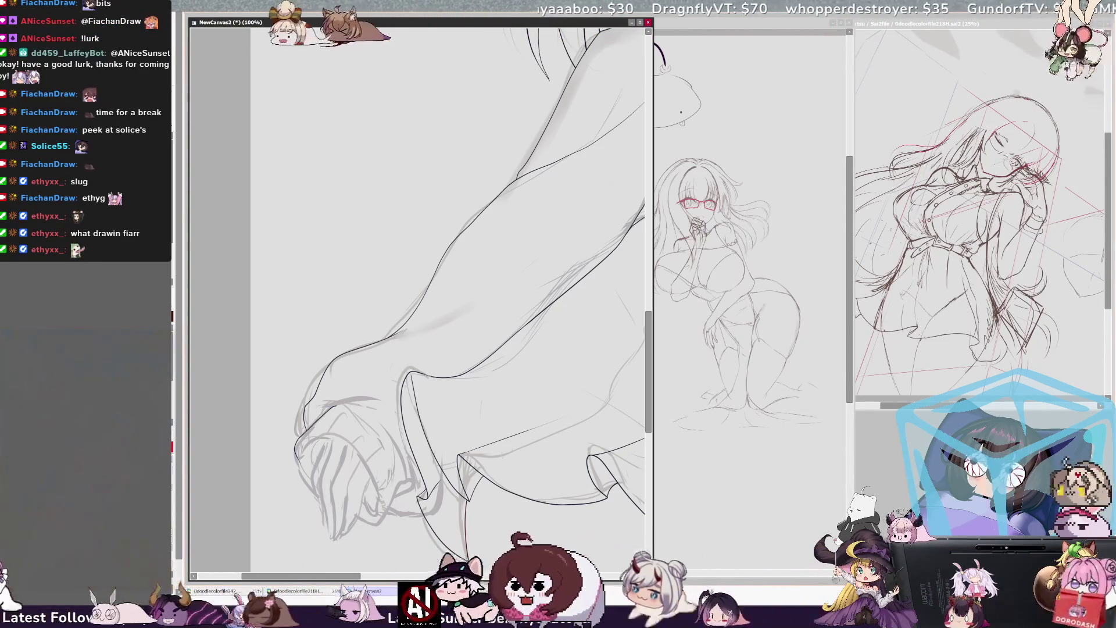
{"action": "left_click", "coordinate": [430, 379], "text": "ctrl+shift"}
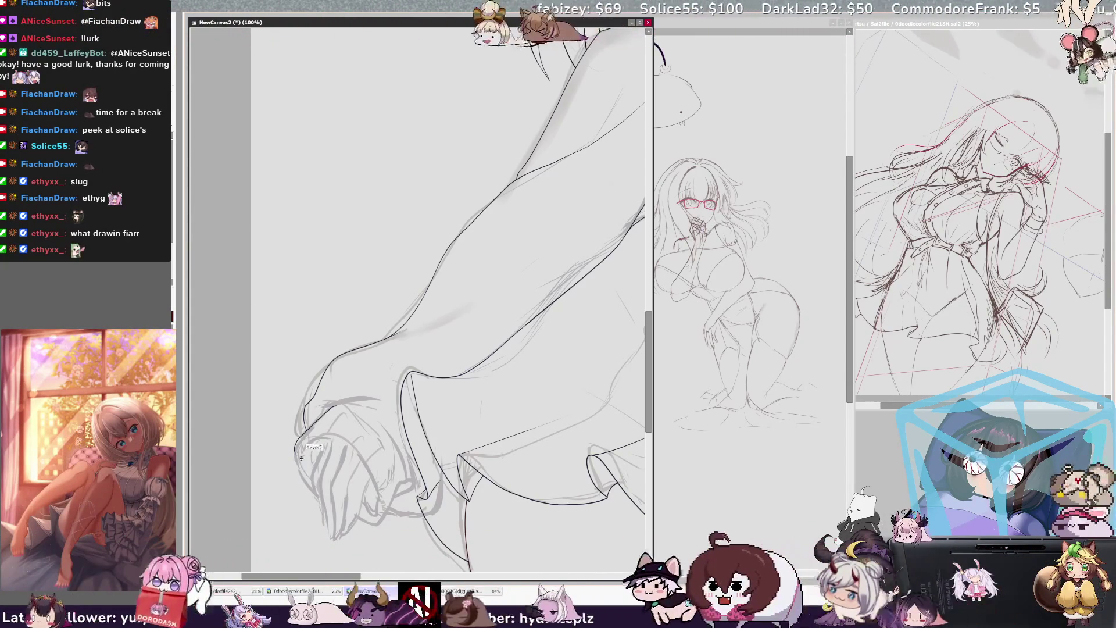
- Ink the hand's lower outline with two dark strokes and mirror the view to check
{"action": "left_click_drag", "start_coordinate": [297, 451], "coordinate": [348, 515]}
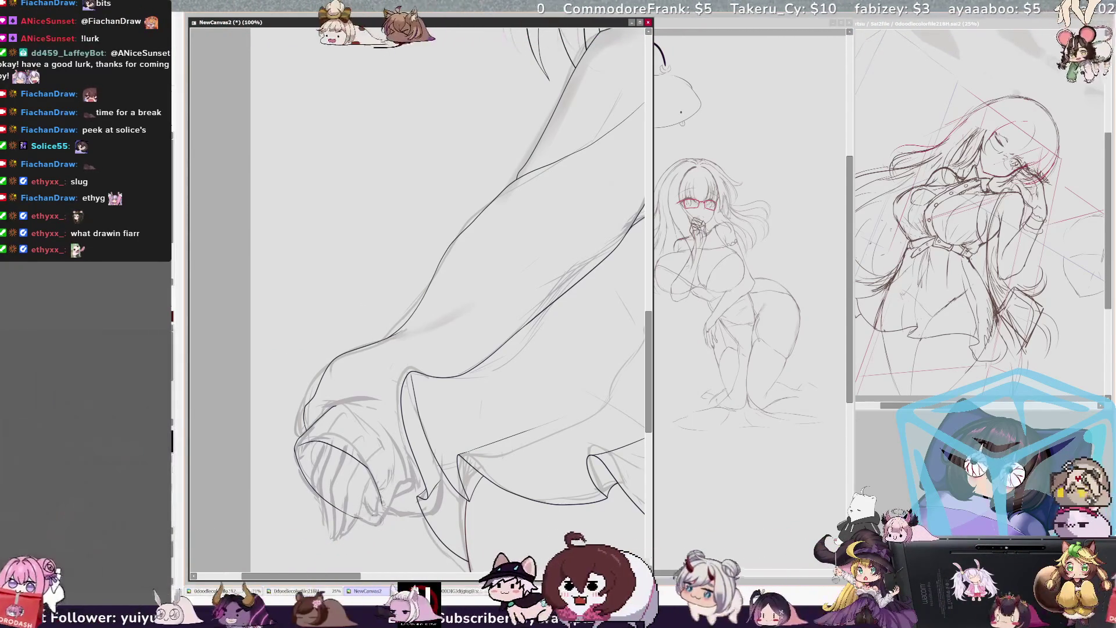
{"action": "left_click_drag", "start_coordinate": [362, 526], "coordinate": [398, 499]}
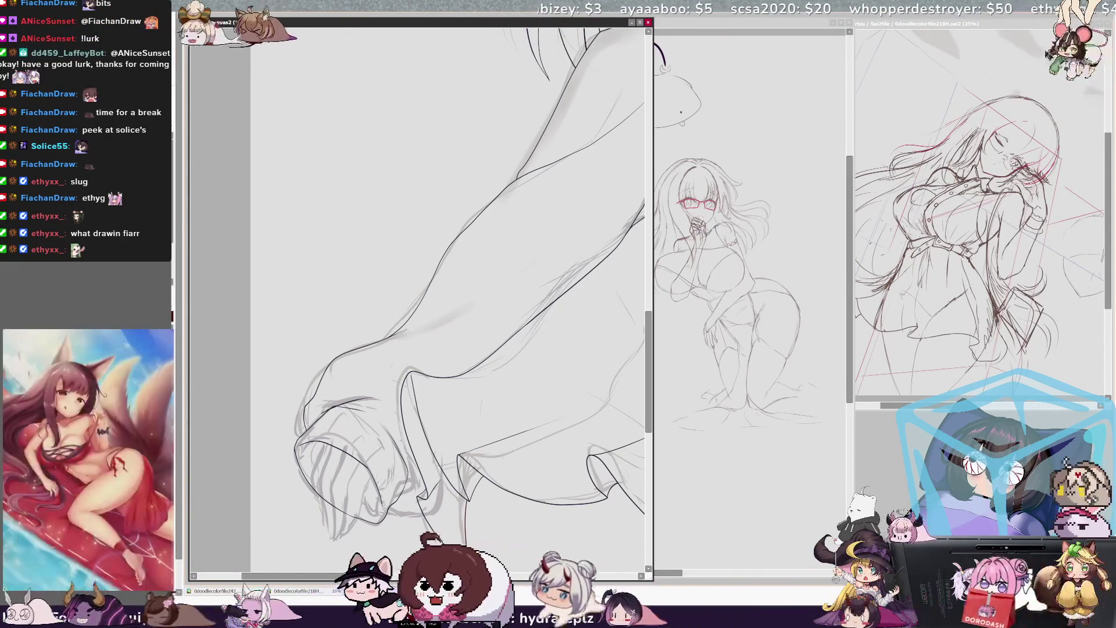
{"action": "key", "text": "h"}
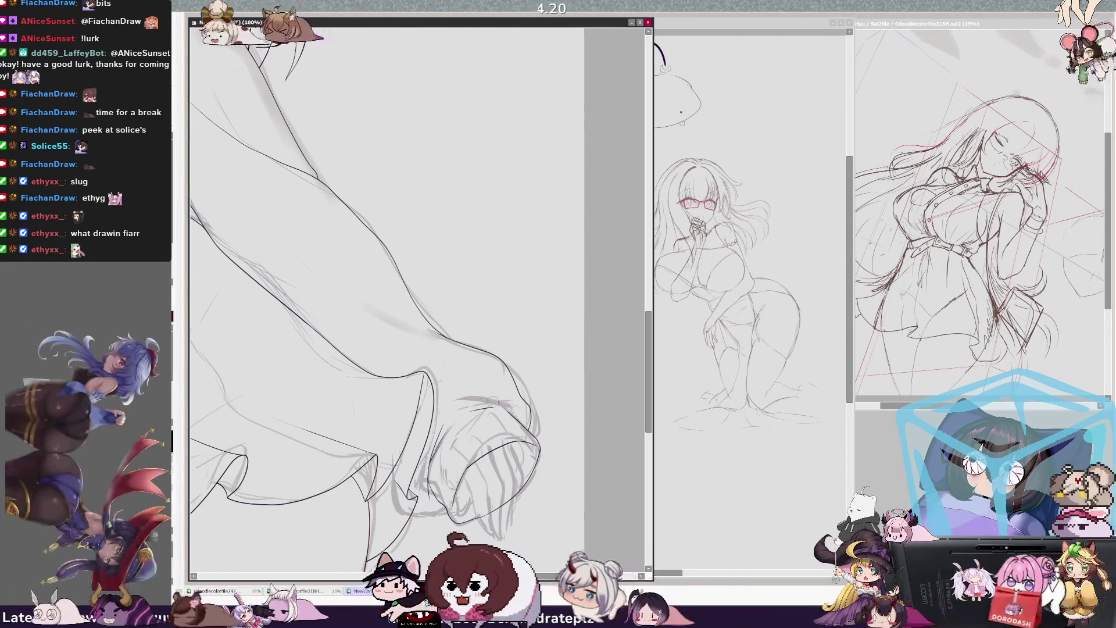
{"action": "key", "text": "h"}
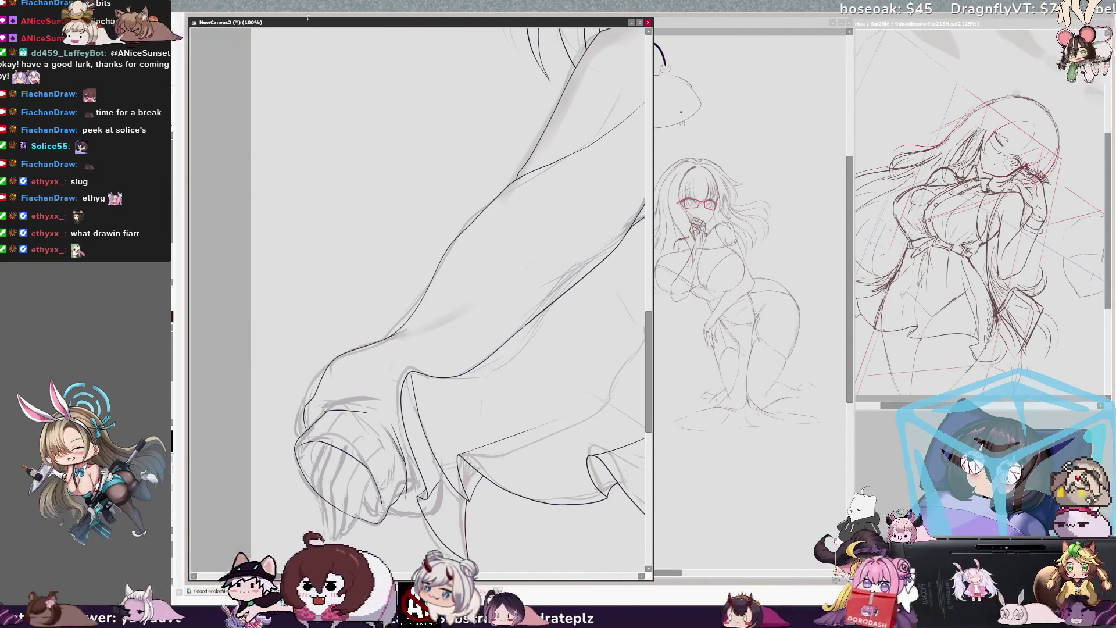
{"action": "key", "text": "minus"}
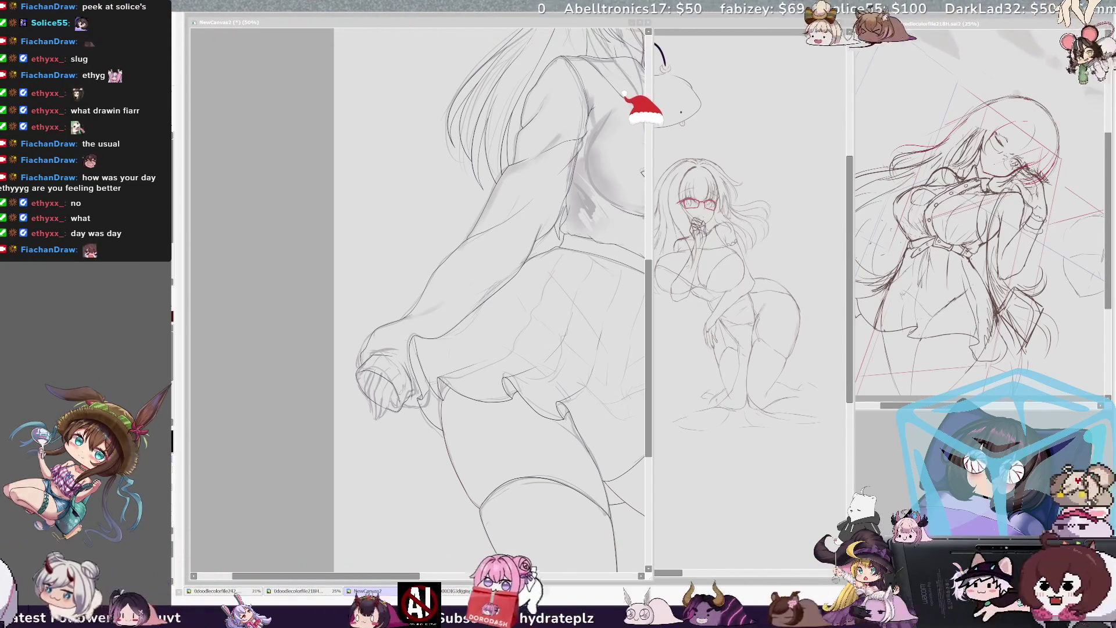
{"action": "left_click", "coordinate": [378, 591]}
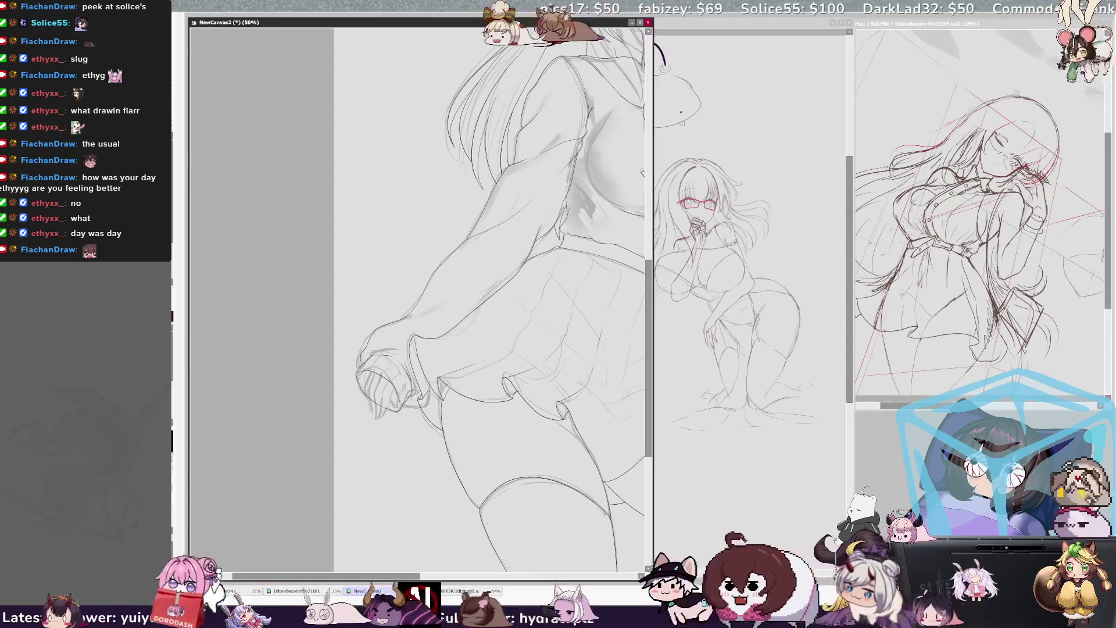
{"action": "left_click_drag", "start_coordinate": [422, 558], "coordinate": [436, 558]}
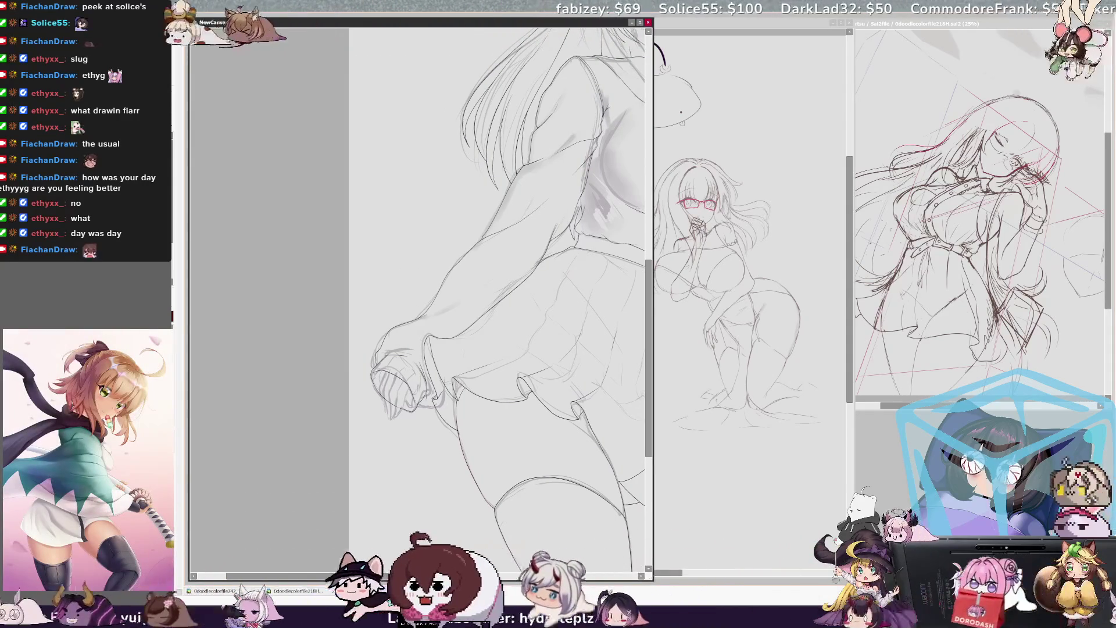
{"action": "key", "text": "ctrl+plus"}
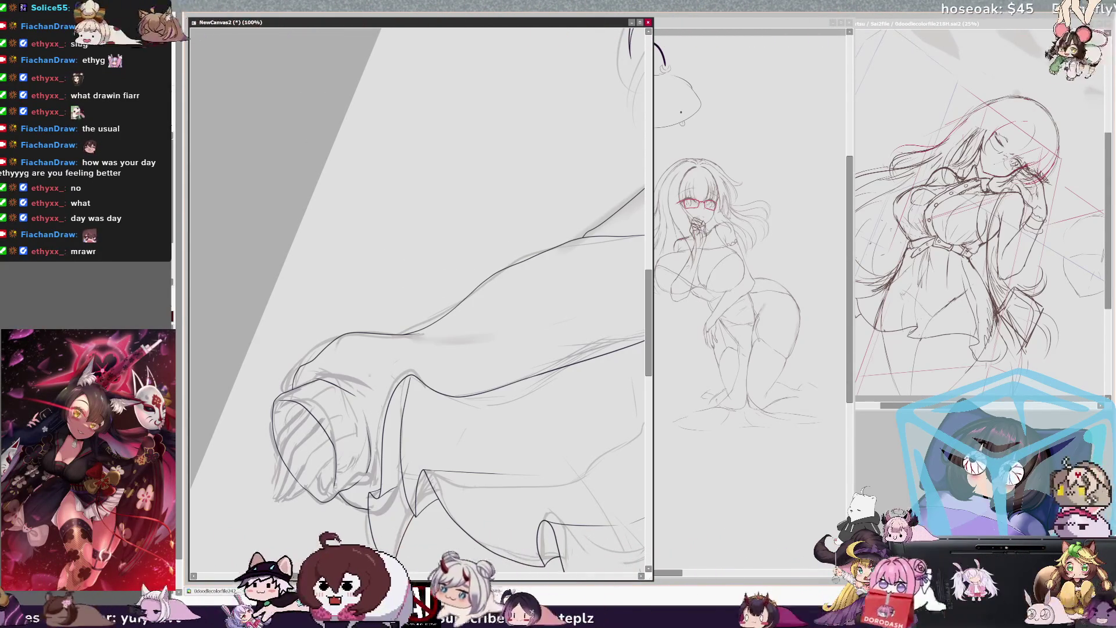
- Rotate the arm upright, zoom to 200%, and trace the hand and cuff in dark pen
{"action": "key", "text": "Delete"}
{"action": "key", "text": "Delete"}
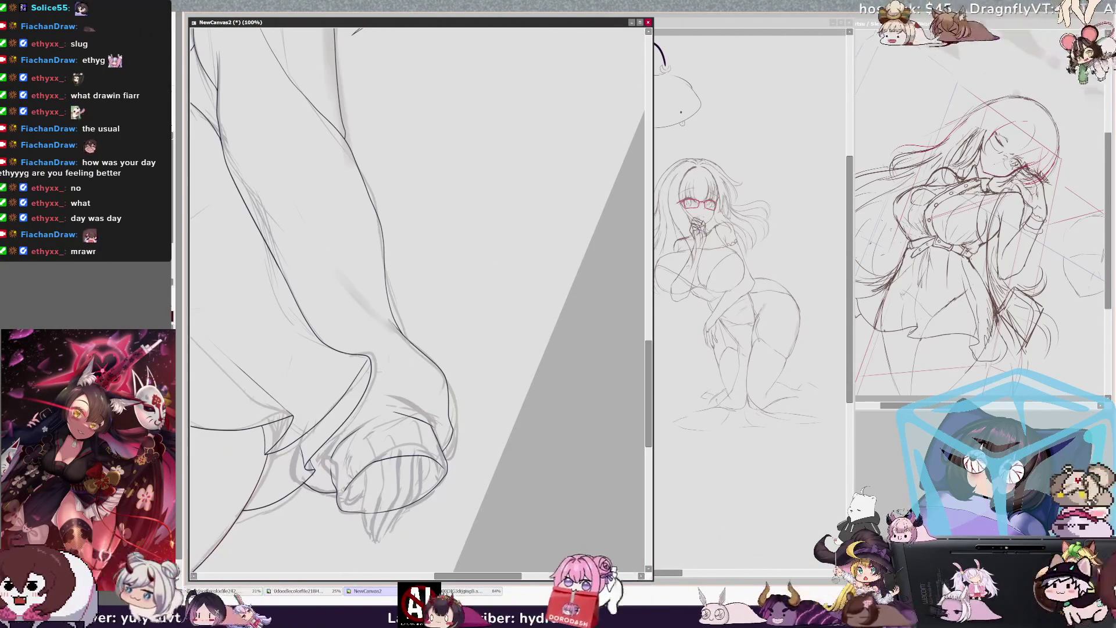
{"action": "key", "text": "Delete"}
{"action": "key", "text": "Delete"}
{"action": "key", "text": "Delete"}
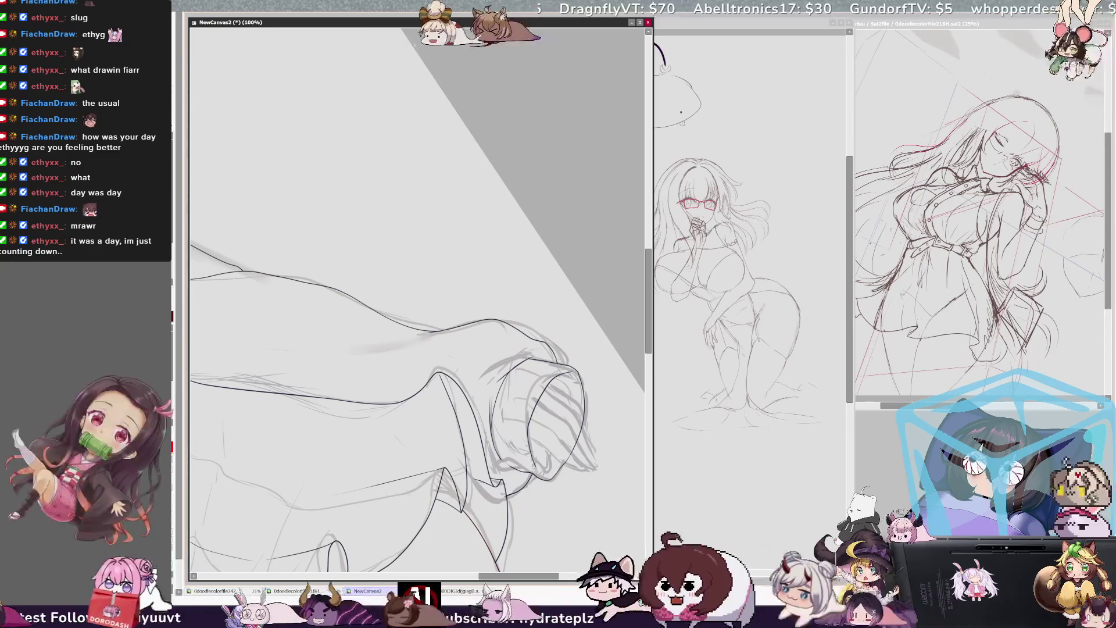
{"action": "left_click_drag", "start_coordinate": [490, 577], "coordinate": [503, 577]}
{"action": "scroll", "coordinate": [582, 227], "scroll_direction": "down", "scroll_amount": 4}
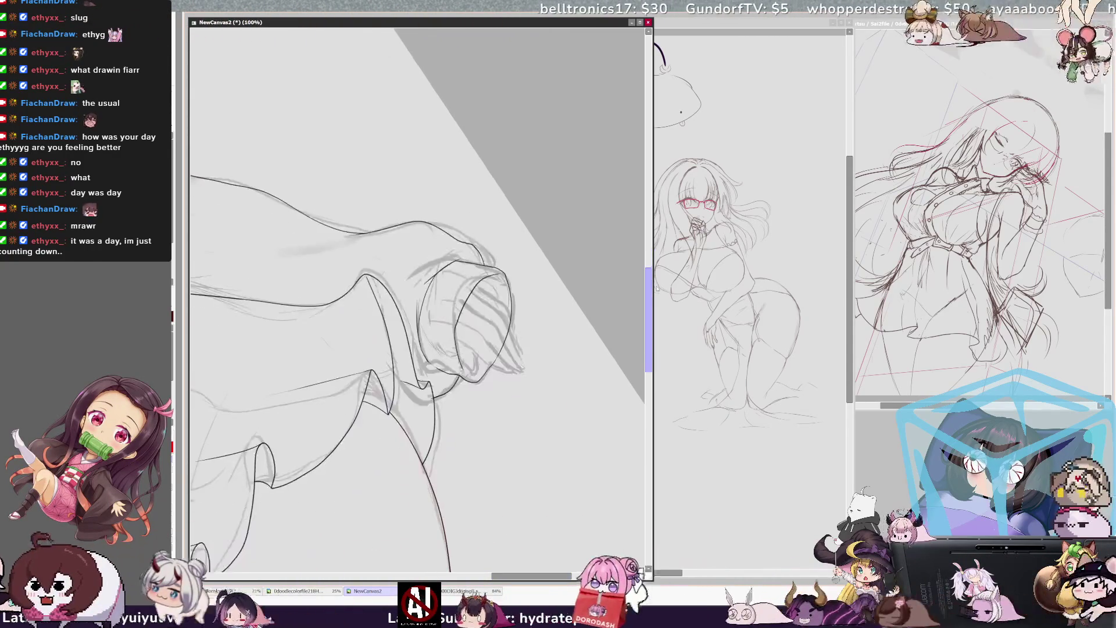
{"action": "key", "text": "ctrl+plus"}
{"action": "key", "text": "ctrl+plus"}
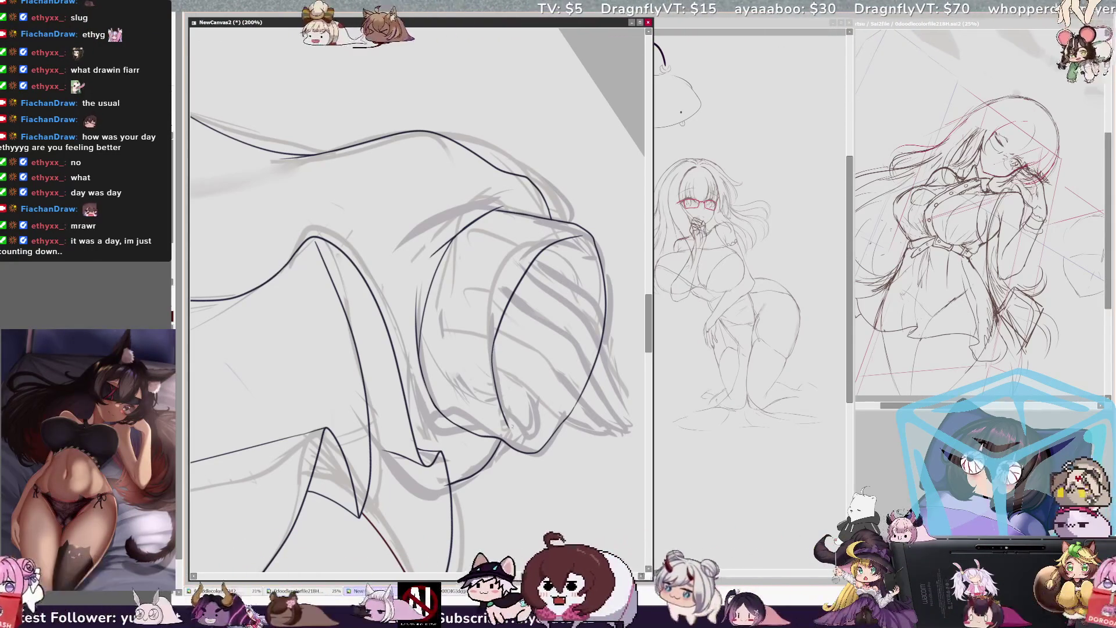
{"action": "mouse_move", "coordinate": [508, 427]}
{"action": "left_mouse_down"}
{"action": "mouse_move", "coordinate": [536, 443]}
{"action": "mouse_move", "coordinate": [561, 406]}
{"action": "left_mouse_up"}
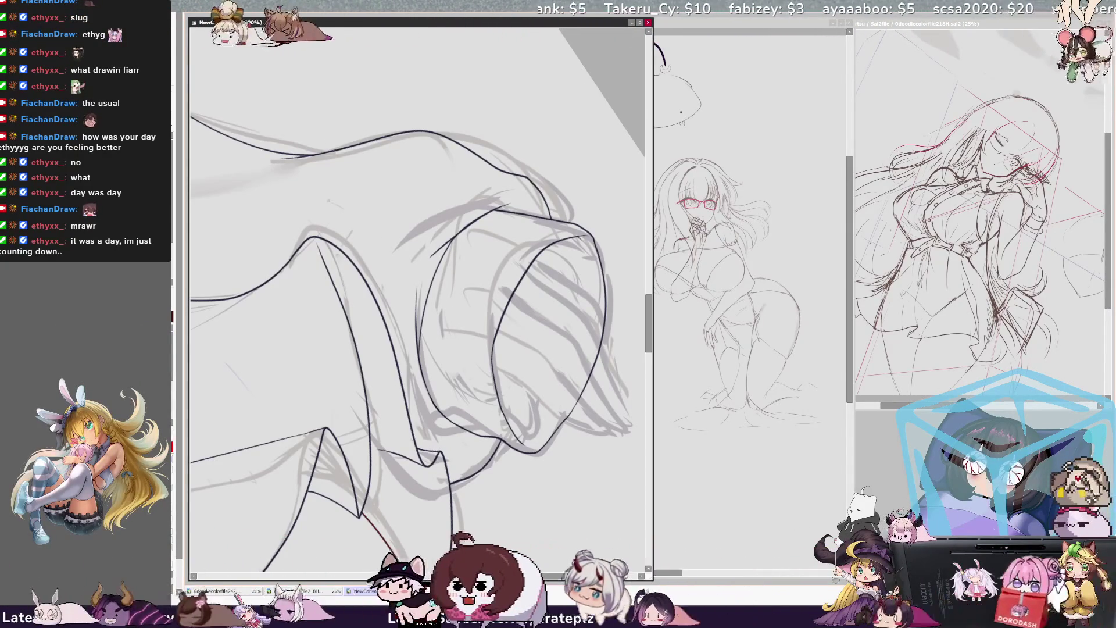
{"action": "key", "text": "ctrl+minus"}
{"action": "key", "text": "ctrl+minus"}
{"action": "key", "text": "ctrl+minus"}
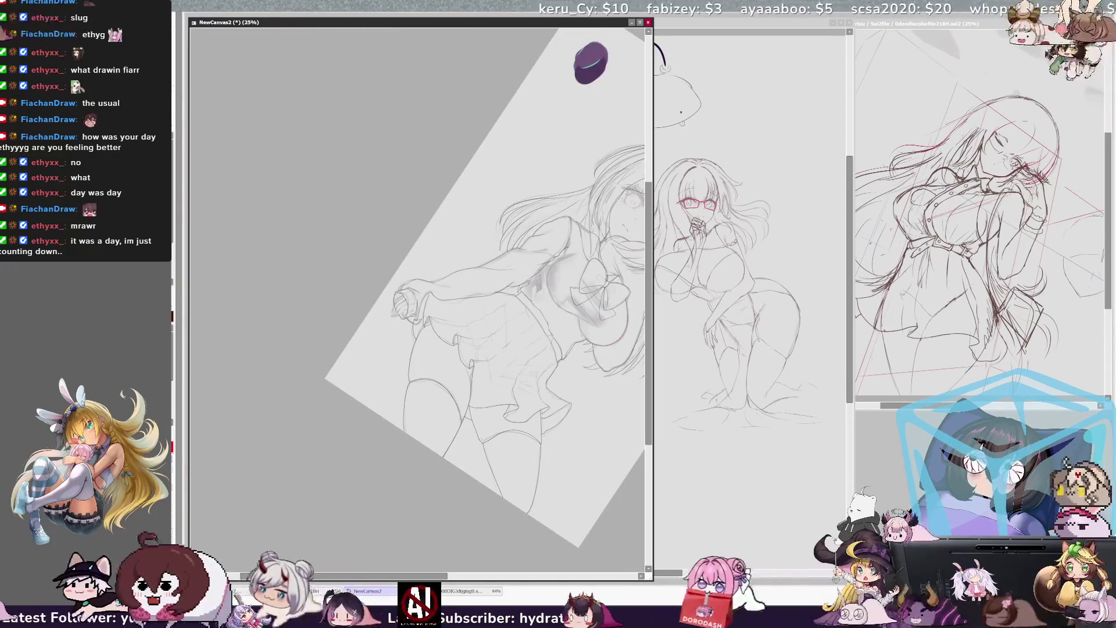
- Reset the view rotation, zoom to 50%, and scroll onto the torso, bow and skirt
{"action": "key", "text": "Home"}
{"action": "key", "text": "ctrl+plus"}
{"action": "scroll", "coordinate": [416, 279], "scroll_direction": "up", "scroll_amount": 3}
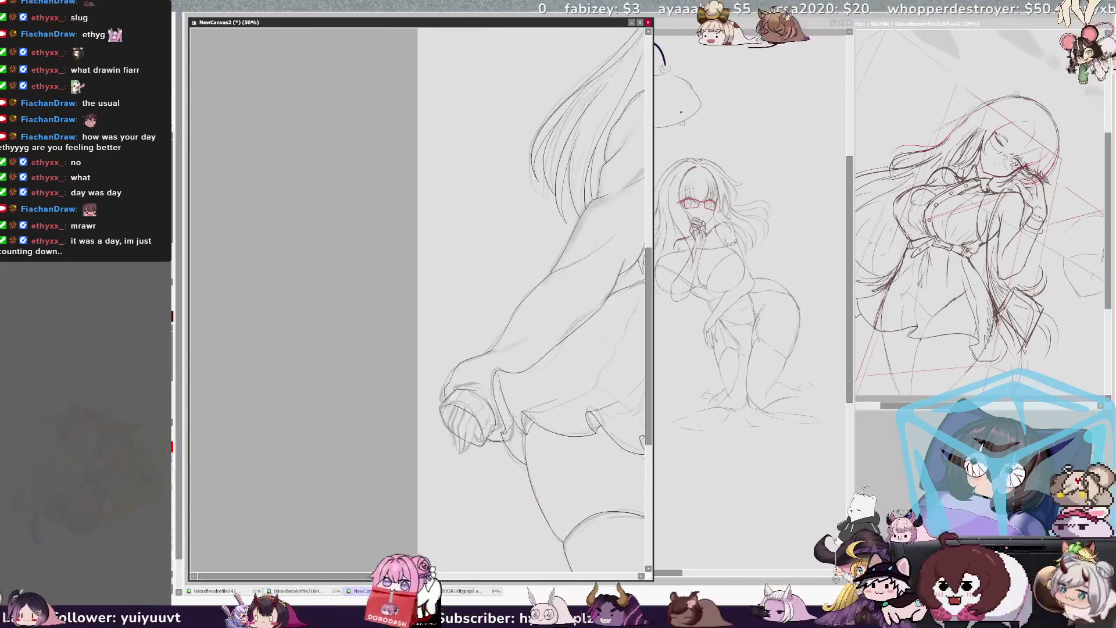
{"action": "scroll", "coordinate": [416, 279], "scroll_direction": "right", "scroll_amount": 3}
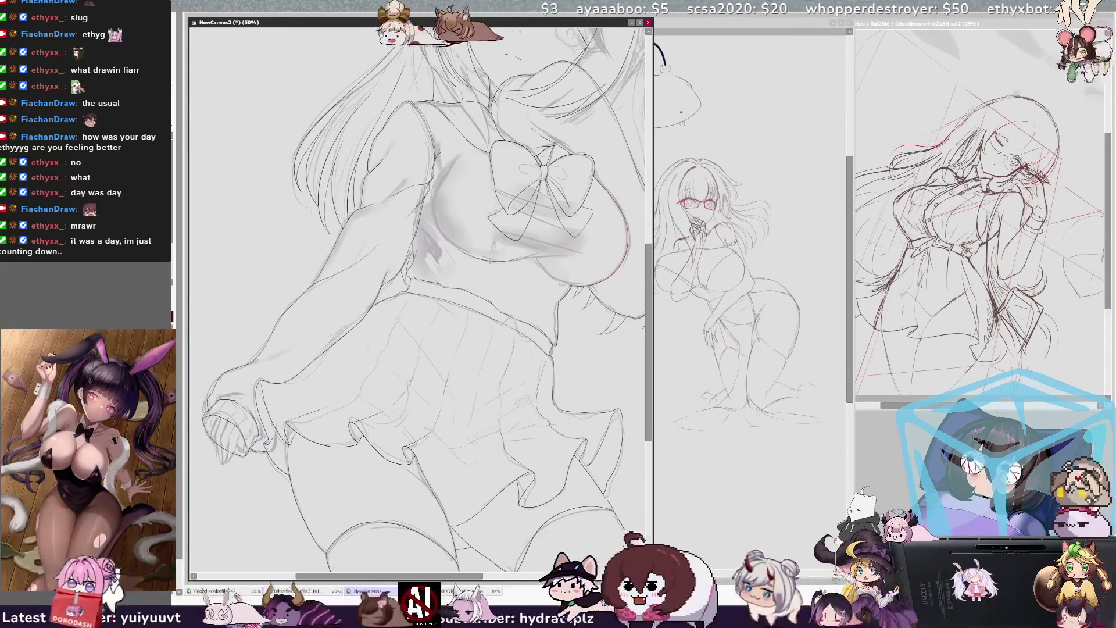
{"action": "key", "text": "ctrl+Tab"}
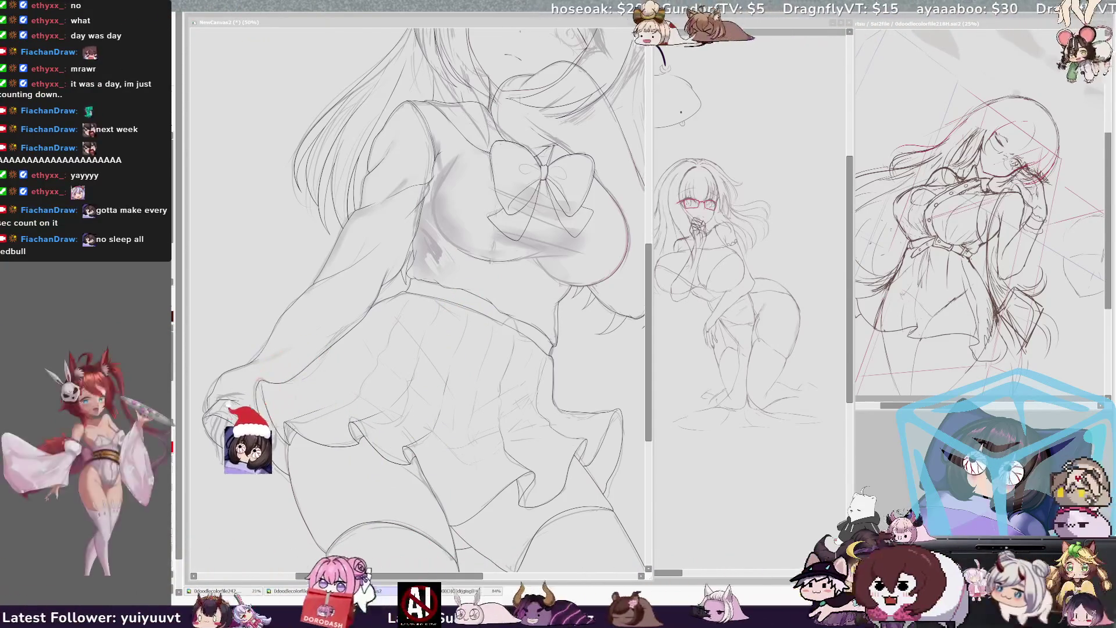
- Zoom out to about 30% to fit the whole figure and activate the NewCanvas2 window
{"action": "scroll", "coordinate": [420, 318], "scroll_direction": "down", "scroll_amount": 2}
{"action": "scroll", "coordinate": [420, 318], "scroll_direction": "up", "scroll_amount": 1}
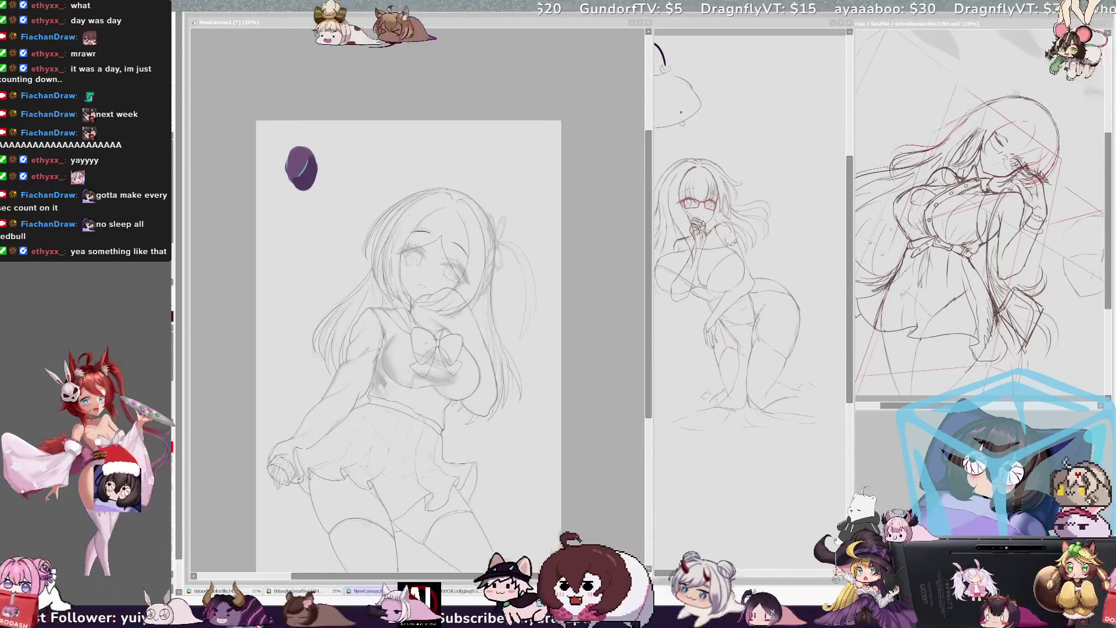
{"action": "scroll", "coordinate": [419, 291], "scroll_direction": "up", "scroll_amount": 2}
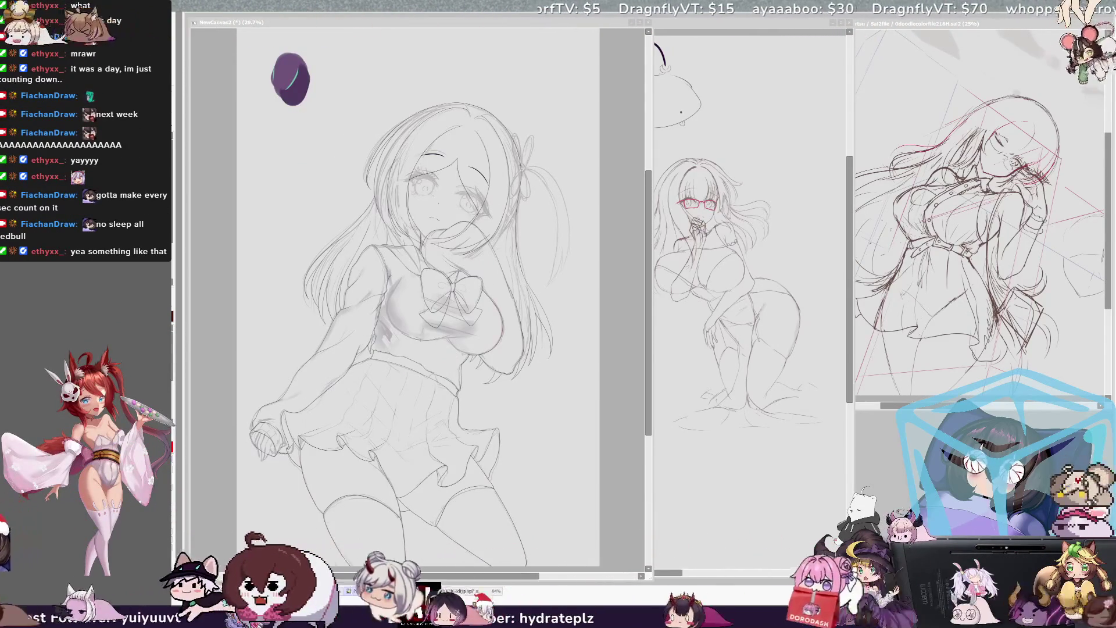
{"action": "key", "text": "alt+Tab"}
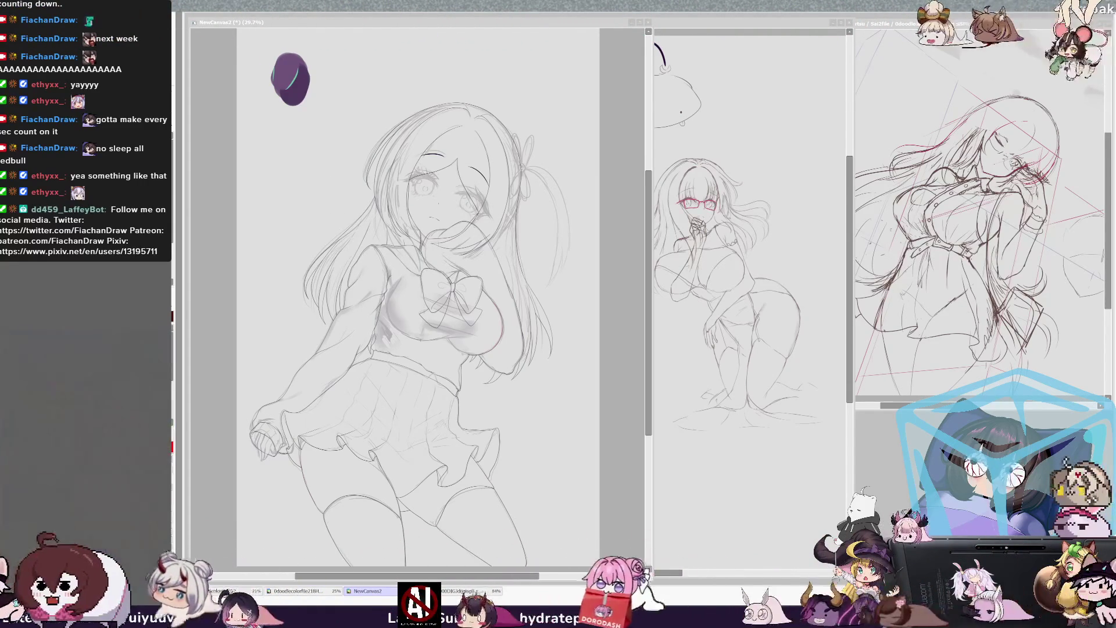
{"action": "mouse_move", "coordinate": [649, 243]}
{"action": "left_mouse_down"}
{"action": "mouse_move", "coordinate": [649, 256]}
{"action": "mouse_move", "coordinate": [649, 236]}
{"action": "left_mouse_up"}
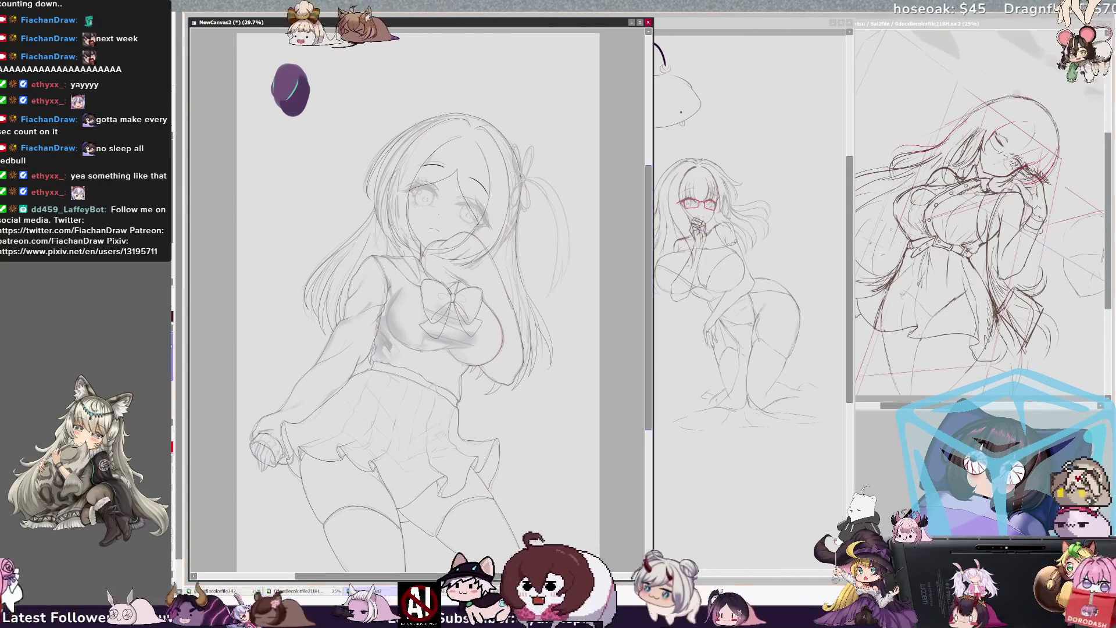
- Magic-wand both sides of the sailor collar and set the brush size to 75 for the navy fill
{"action": "left_click", "coordinate": [405, 269]}
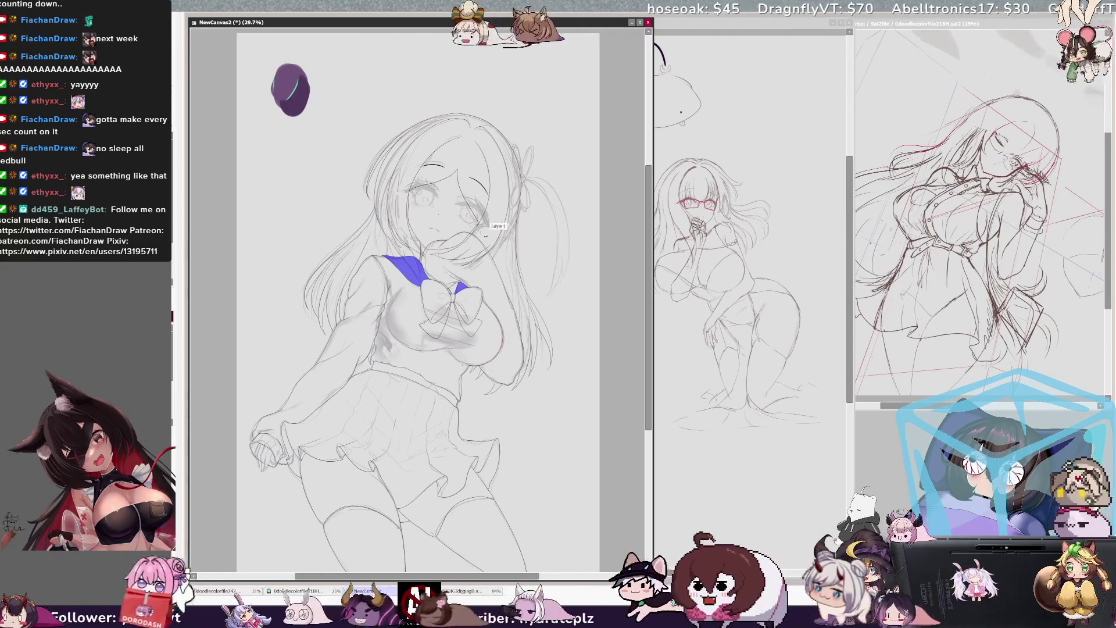
{"action": "left_click", "coordinate": [460, 288]}
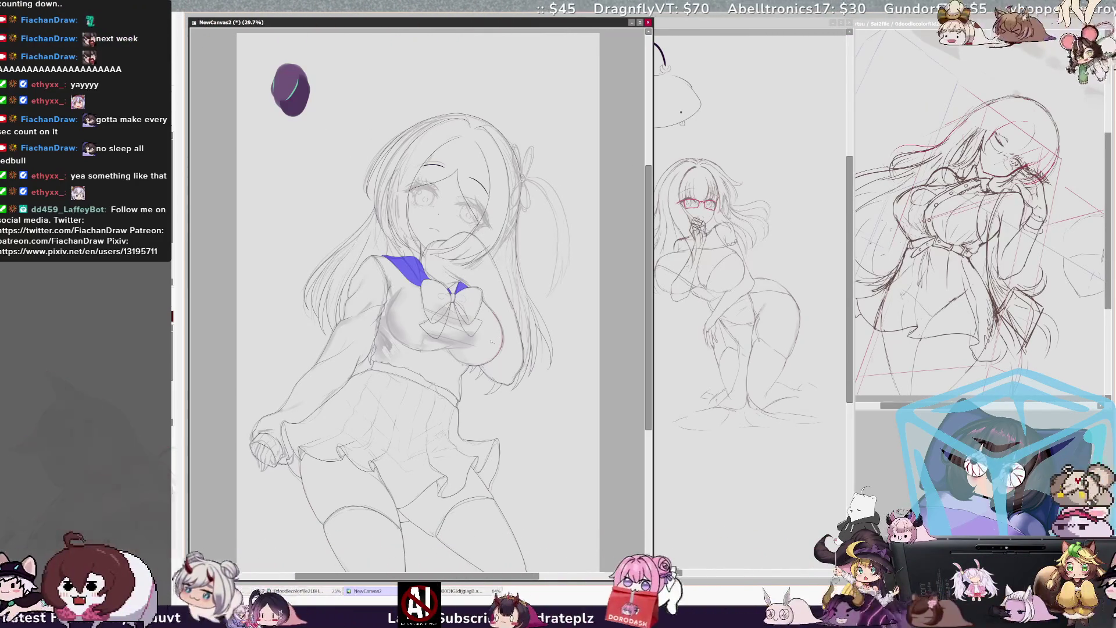
{"action": "left_click_drag", "start_coordinate": [500, 576], "coordinate": [501, 576]}
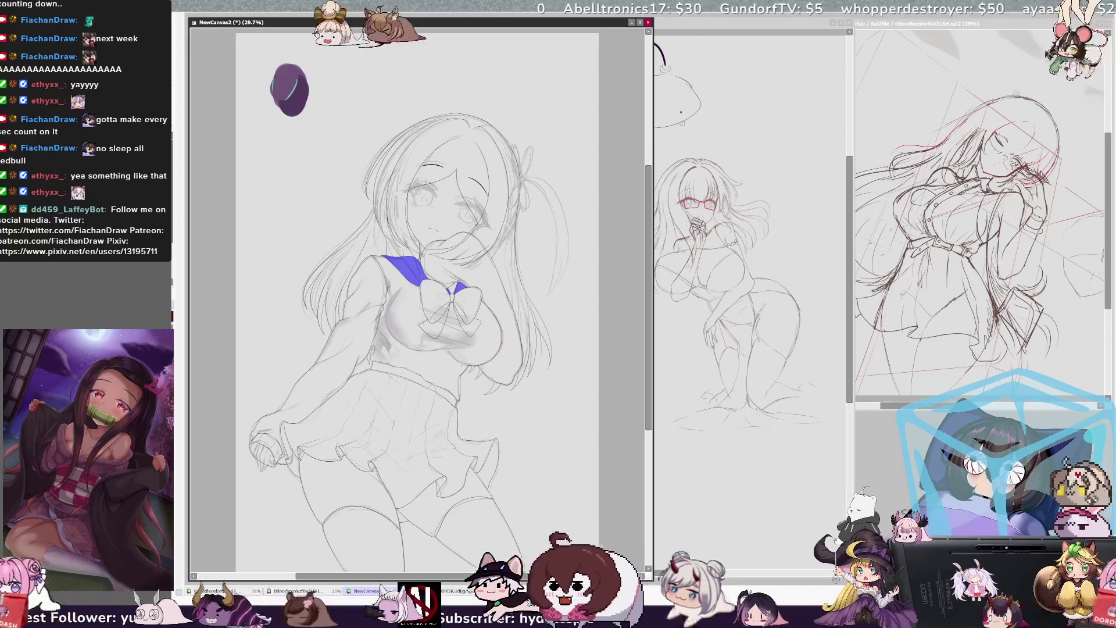
{"action": "key", "text": "ctrl+z"}
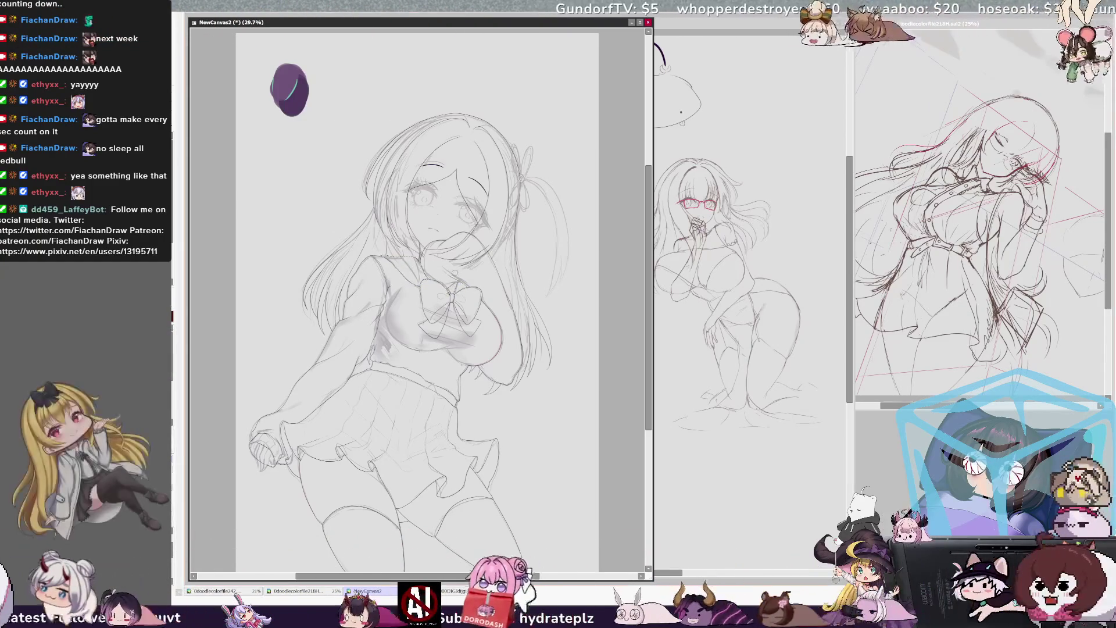
{"action": "key", "text": "bracketright"}
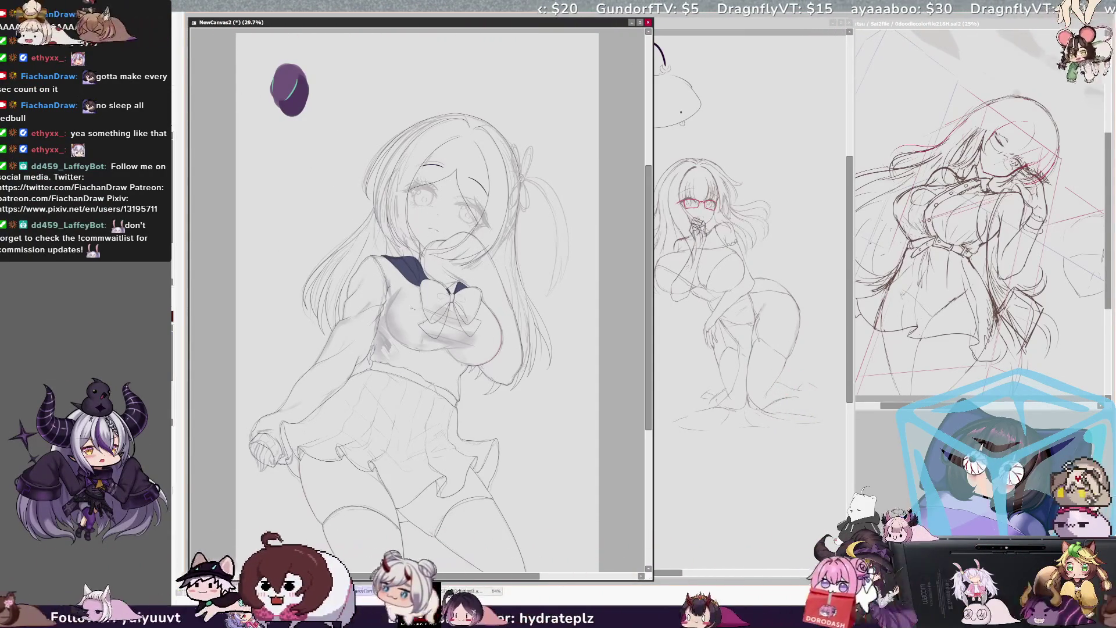
- Magic-wand the sweater body, both sleeves and the left cuff into one selection
{"action": "left_click", "coordinate": [418, 310]}
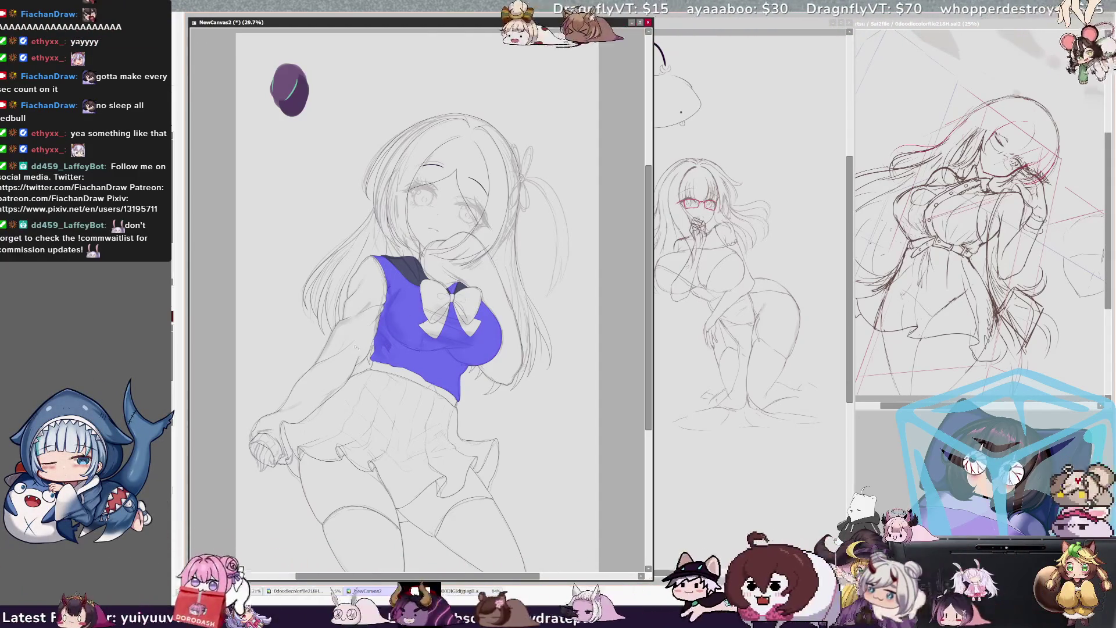
{"action": "left_click", "coordinate": [356, 348]}
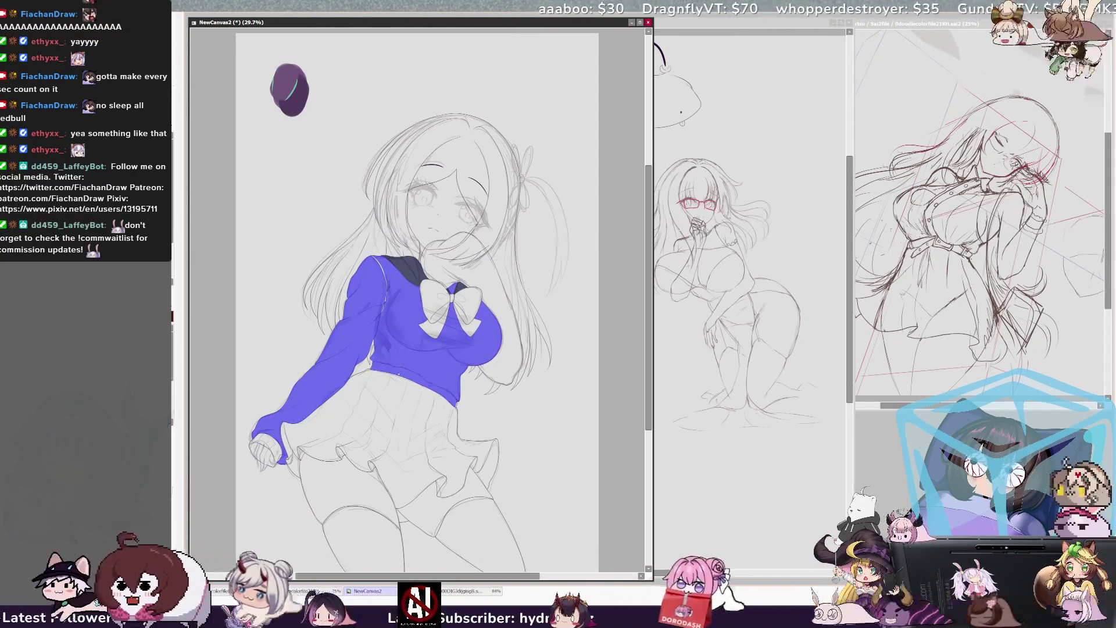
{"action": "left_click", "coordinate": [479, 274]}
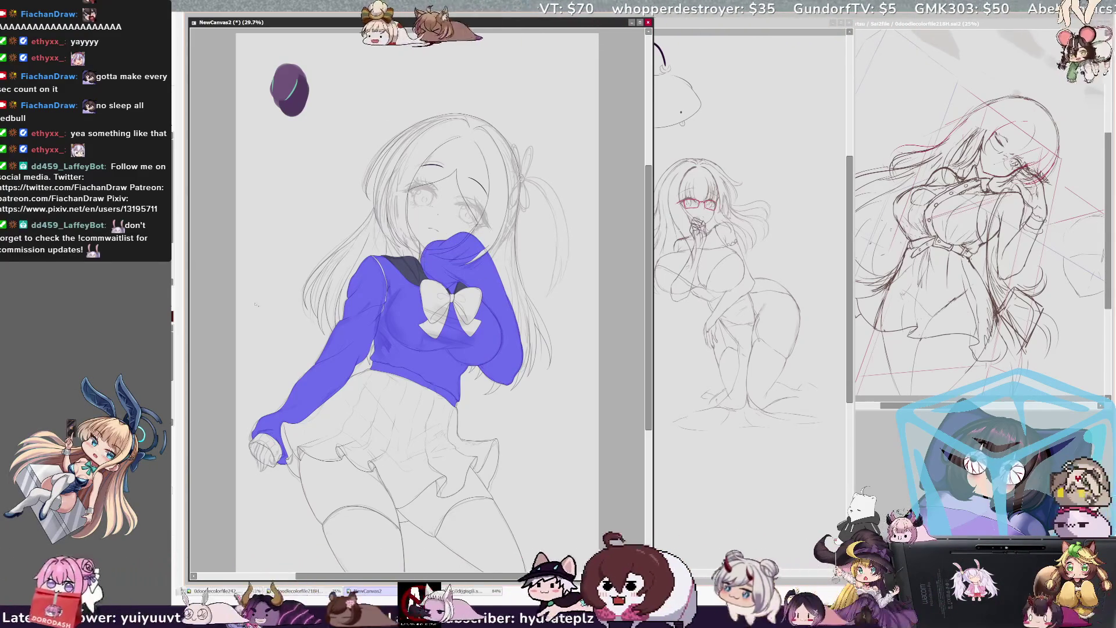
{"action": "left_click", "coordinate": [265, 450]}
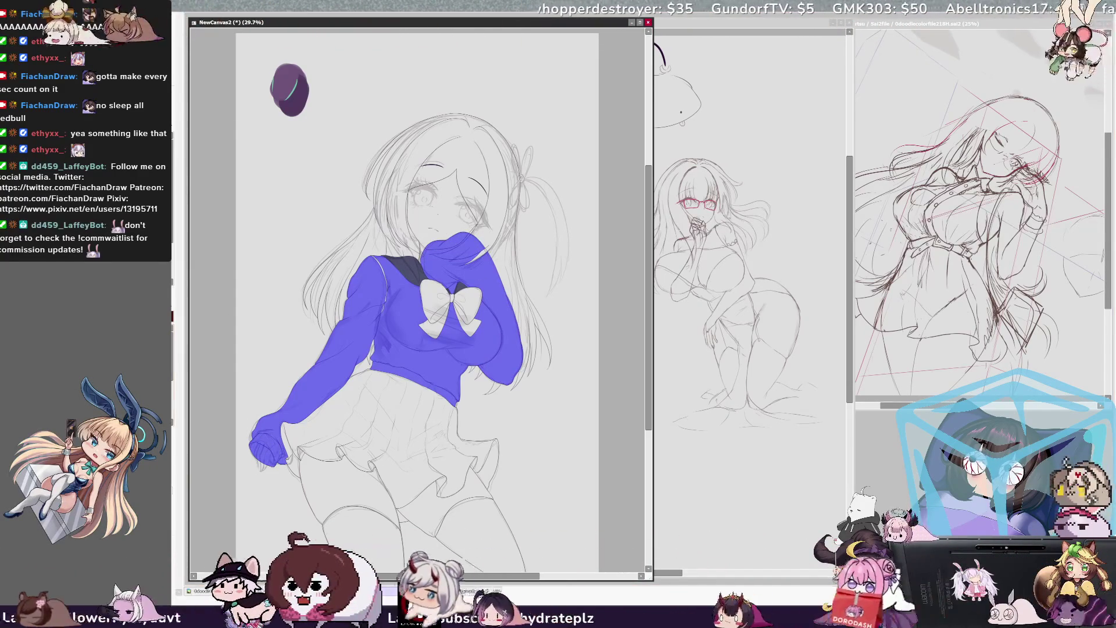
{"action": "key", "text": "b"}
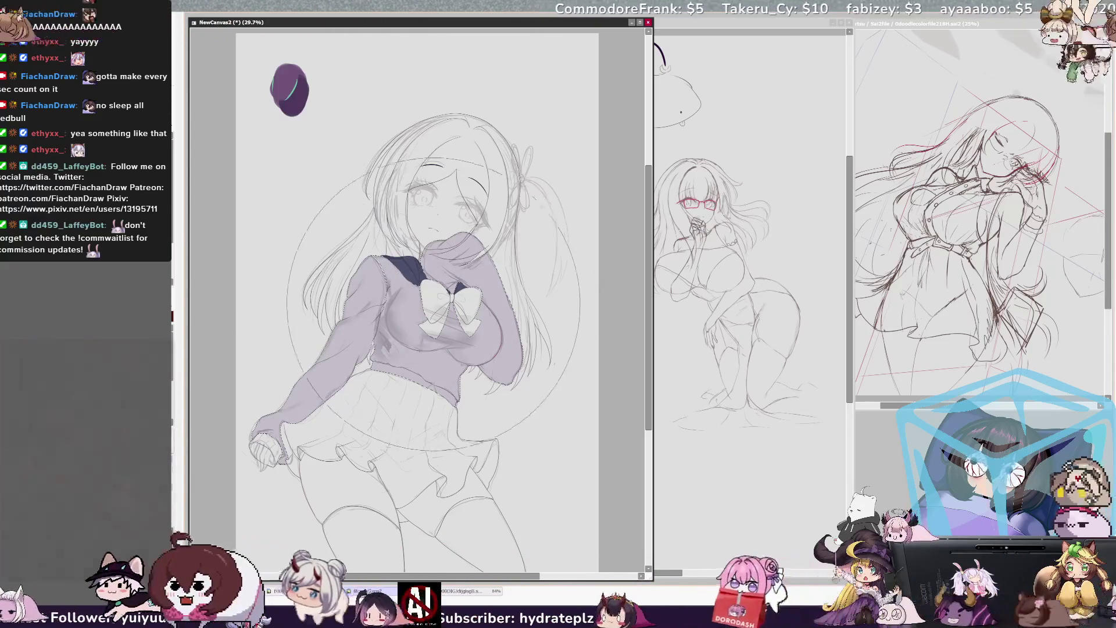
- Paint the sweater pale lavender with darker purple shading, then clear the selection and zoom in
{"action": "mouse_move", "coordinate": [361, 325]}
{"action": "left_mouse_down"}
{"action": "mouse_move", "coordinate": [407, 302]}
{"action": "mouse_move", "coordinate": [465, 314]}
{"action": "left_mouse_up"}
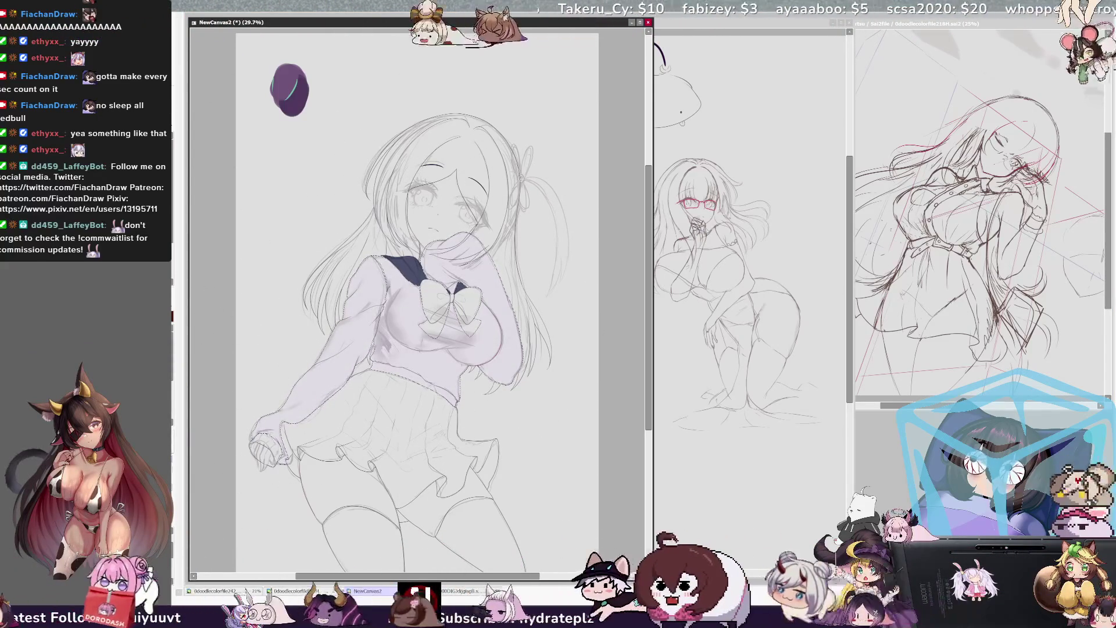
{"action": "mouse_move", "coordinate": [325, 361]}
{"action": "left_mouse_down"}
{"action": "mouse_move", "coordinate": [442, 325]}
{"action": "mouse_move", "coordinate": [477, 291]}
{"action": "left_mouse_up"}
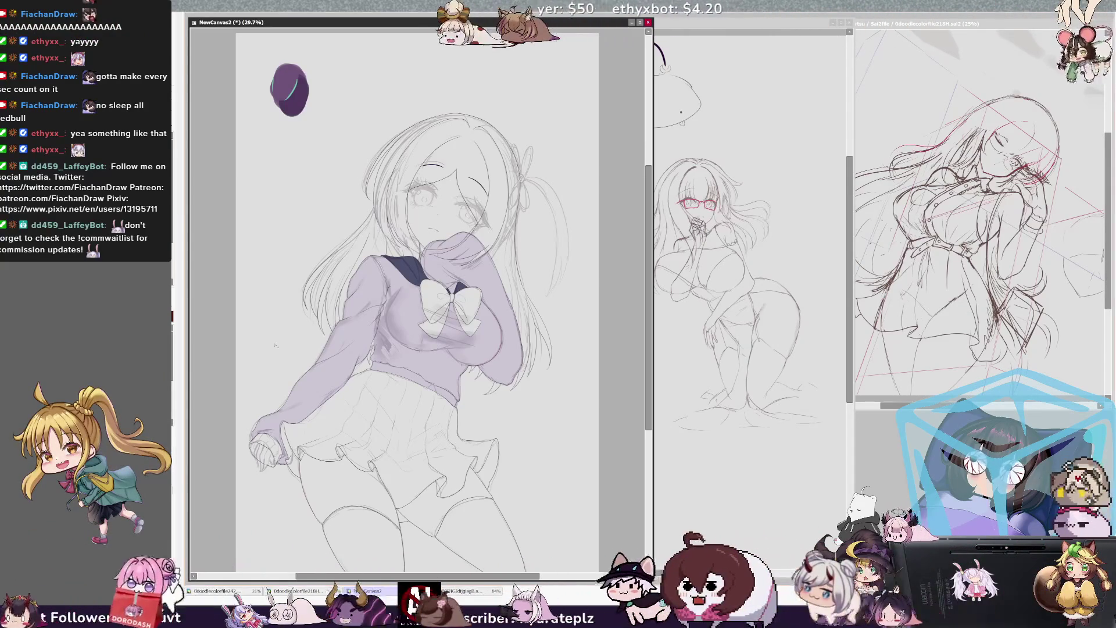
{"action": "key", "text": "ctrl+a"}
{"action": "key", "text": "ctrl+d"}
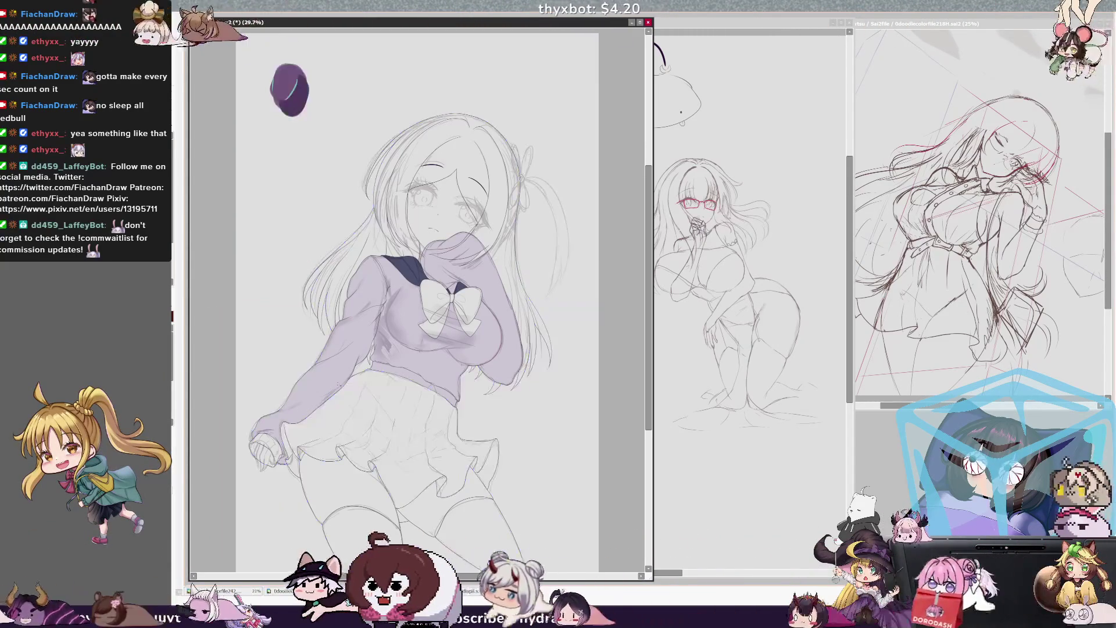
{"action": "key", "text": "ctrl+a"}
{"action": "key", "text": "ctrl+d"}
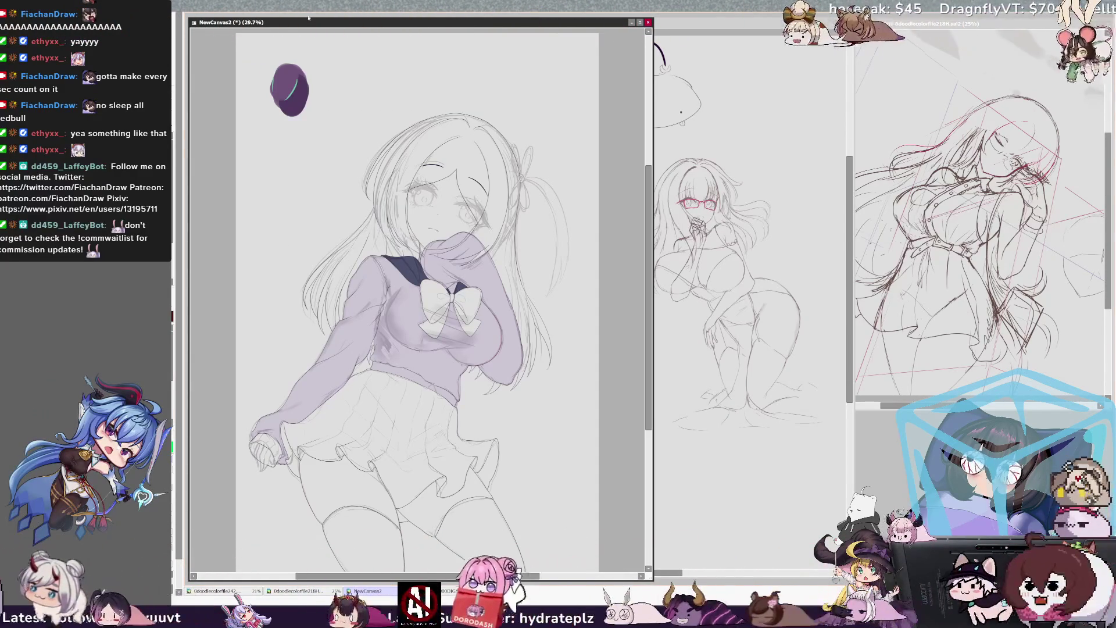
{"action": "key", "text": "ctrl+plus"}
{"action": "key", "text": "ctrl+plus"}
{"action": "key", "text": "ctrl+plus"}
- Zoom in close on the skirt ruffles, then return to 50% on the lower sweater and skirt
{"action": "scroll", "coordinate": [418, 290], "scroll_direction": "down", "scroll_amount": 10}
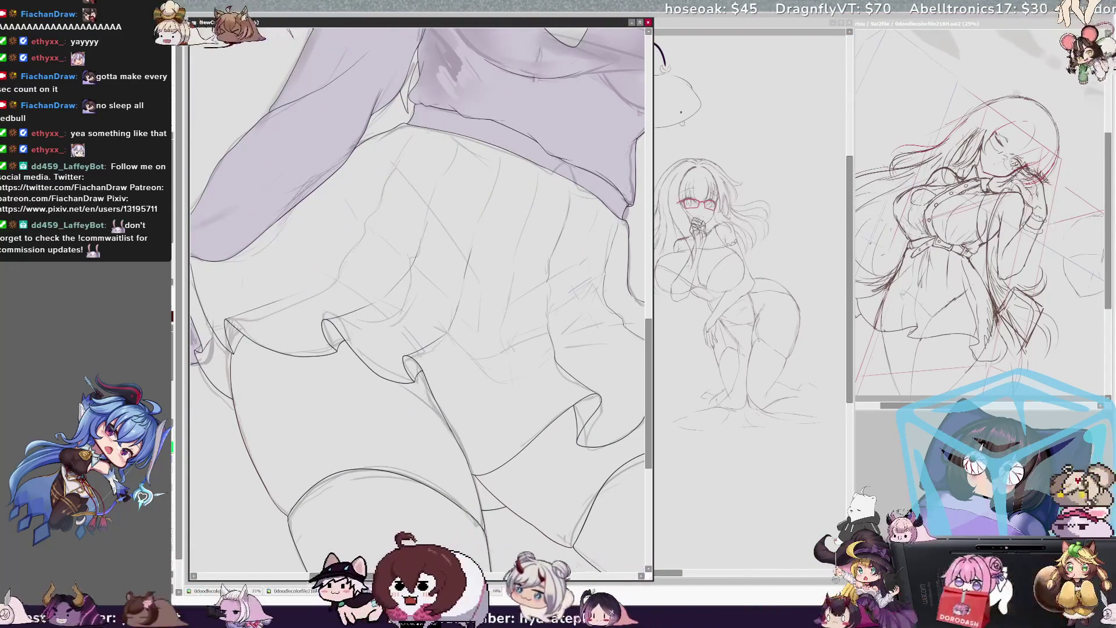
{"action": "scroll", "coordinate": [418, 290], "scroll_direction": "right", "scroll_amount": 5}
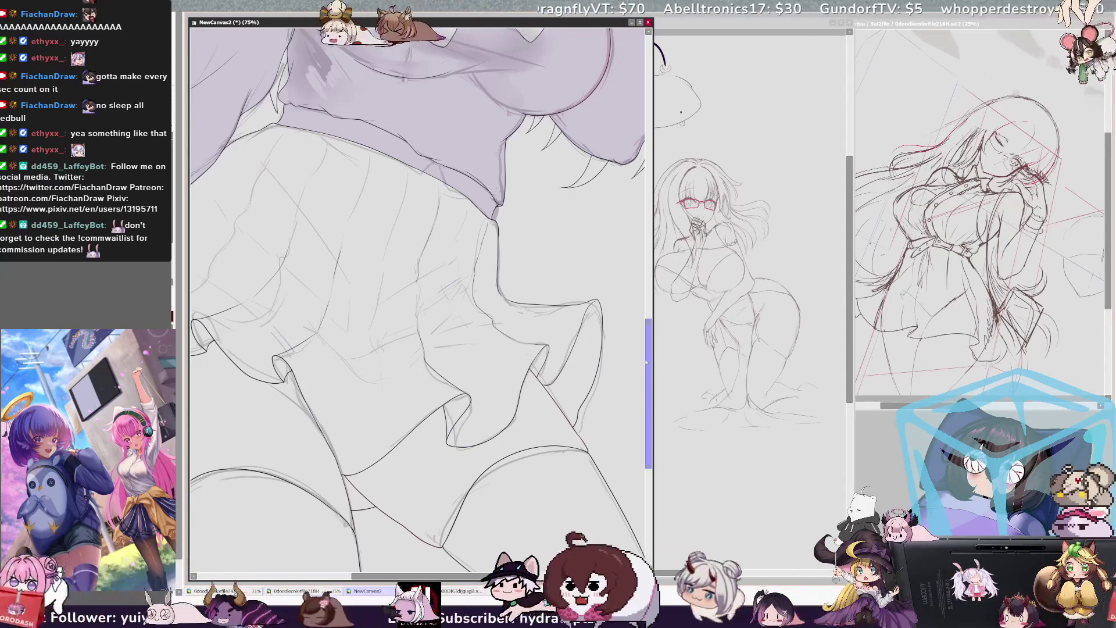
{"action": "scroll", "coordinate": [417, 290], "scroll_direction": "right", "scroll_amount": 3}
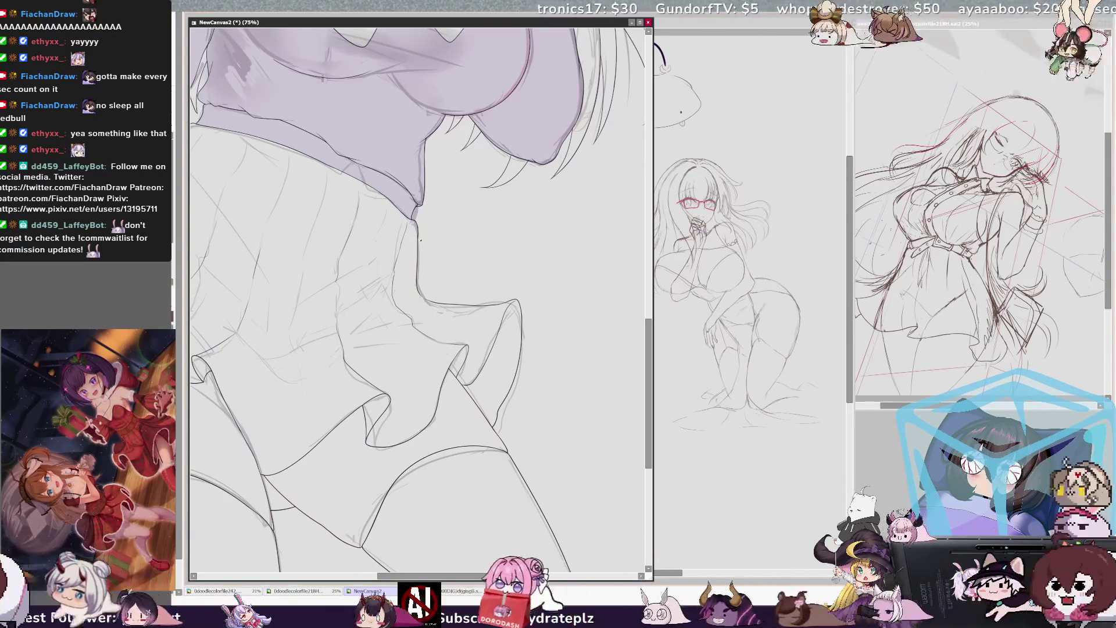
{"action": "key", "text": "ctrl+plus"}
{"action": "key", "text": "ctrl+plus"}
{"action": "key", "text": "ctrl+plus"}
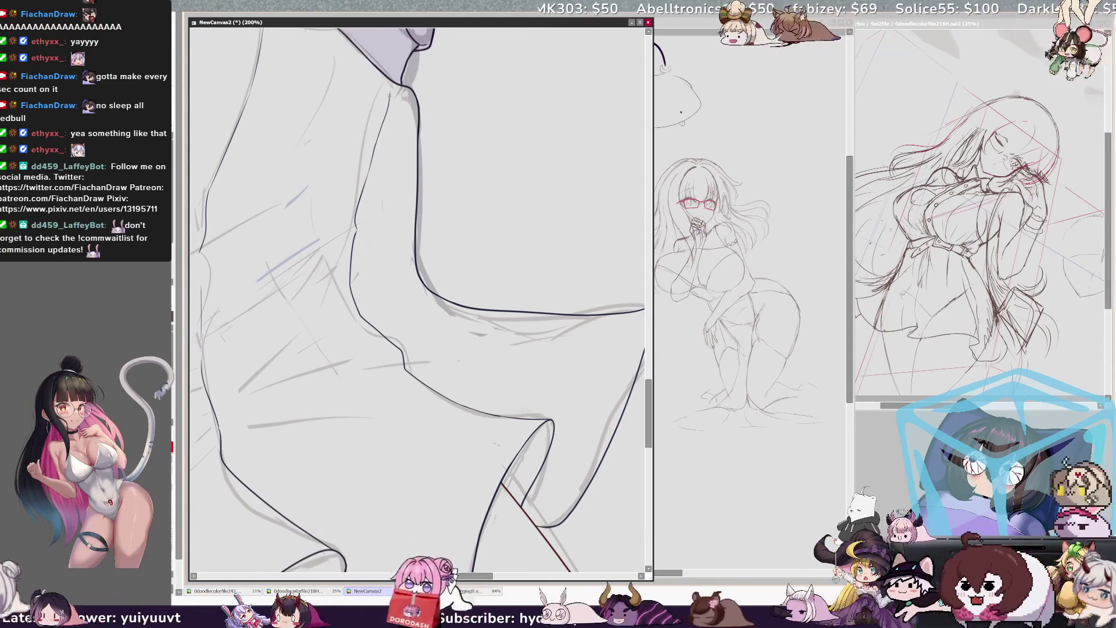
{"action": "scroll", "coordinate": [416, 299], "scroll_direction": "down", "scroll_amount": 2}
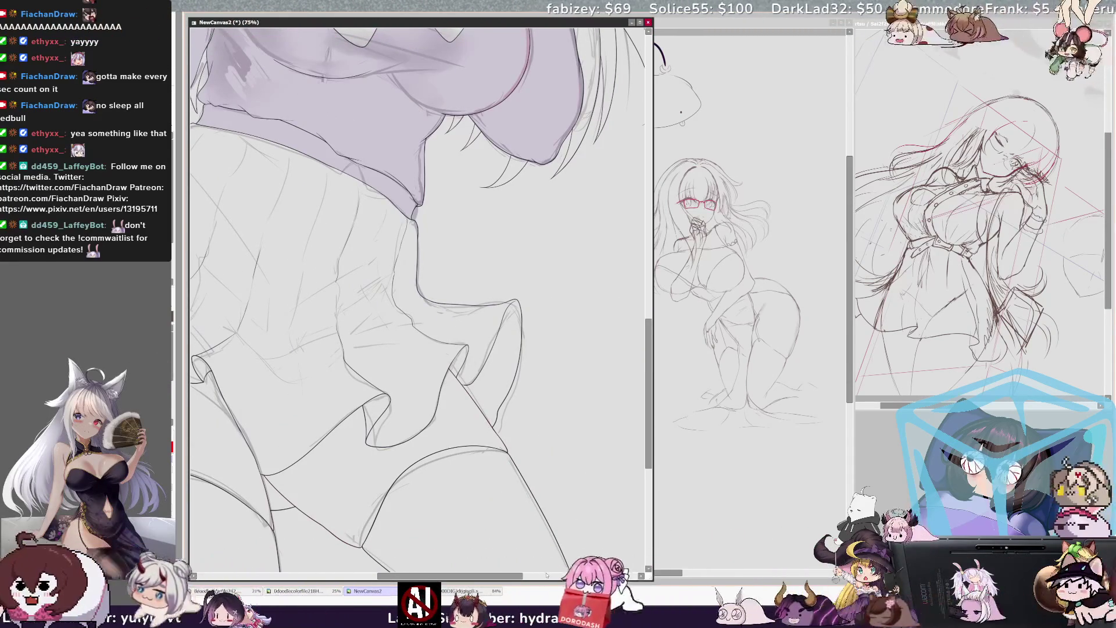
{"action": "left_click_drag", "start_coordinate": [511, 579], "coordinate": [436, 576]}
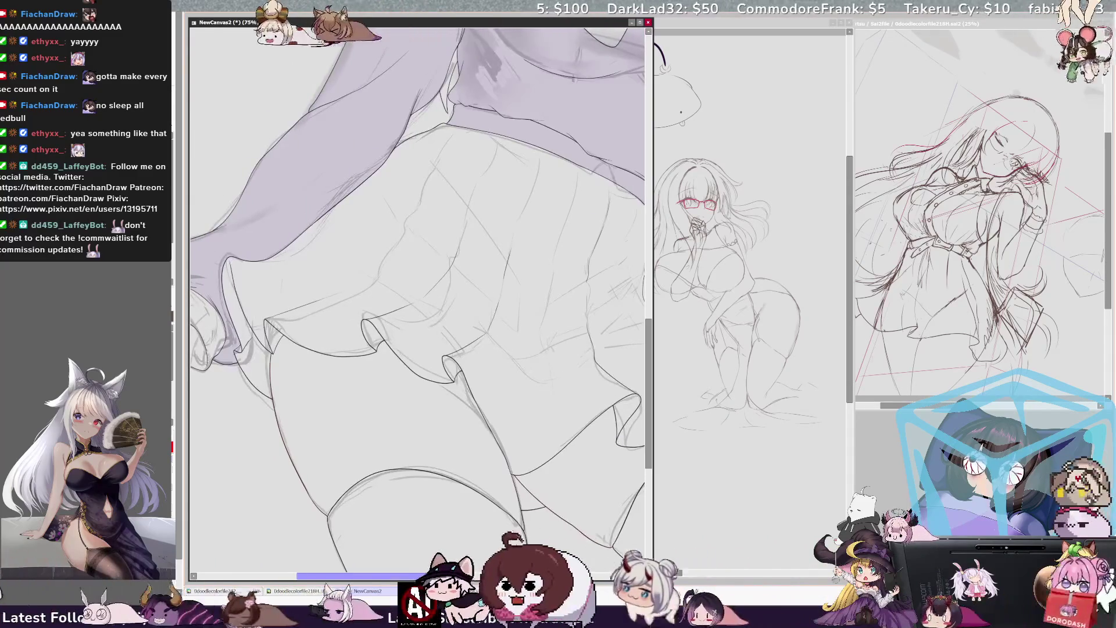
{"action": "key", "text": "minus"}
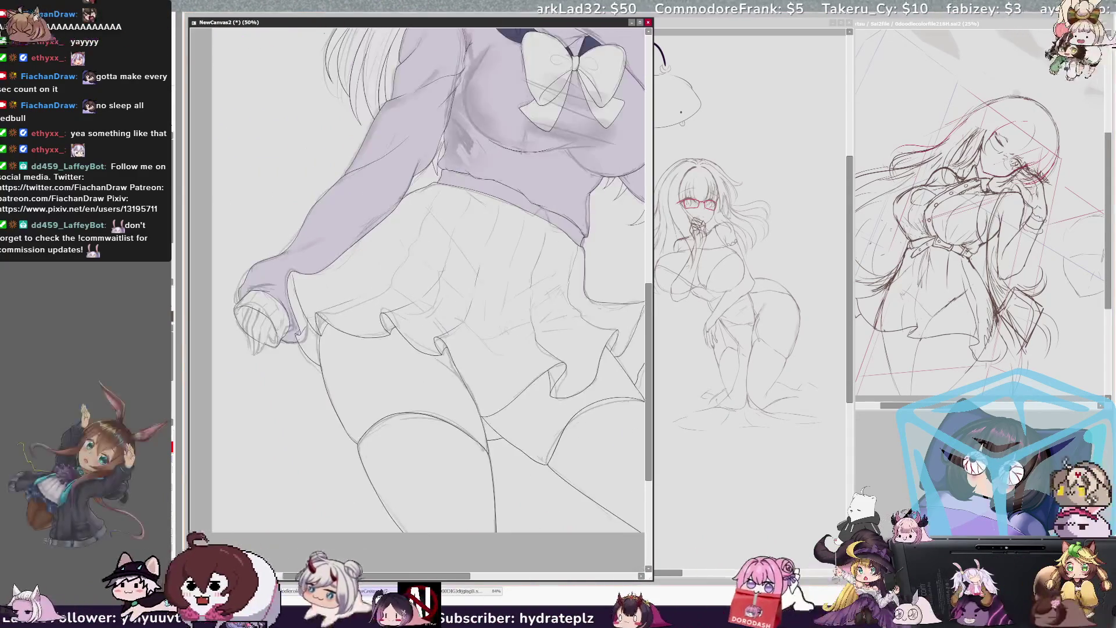
- Mask the skirt area, adding the three small hem notches
{"action": "left_click_drag", "start_coordinate": [469, 578], "coordinate": [379, 579]}
{"action": "left_click_drag", "start_coordinate": [647, 401], "coordinate": [647, 375]}
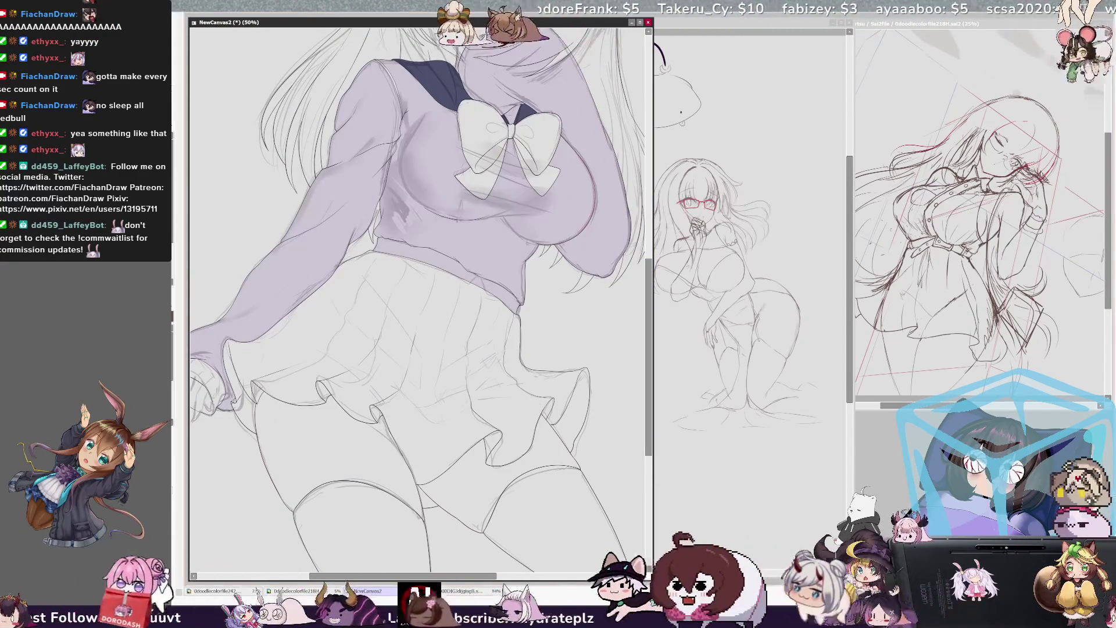
{"action": "left_click", "coordinate": [235, 381]}
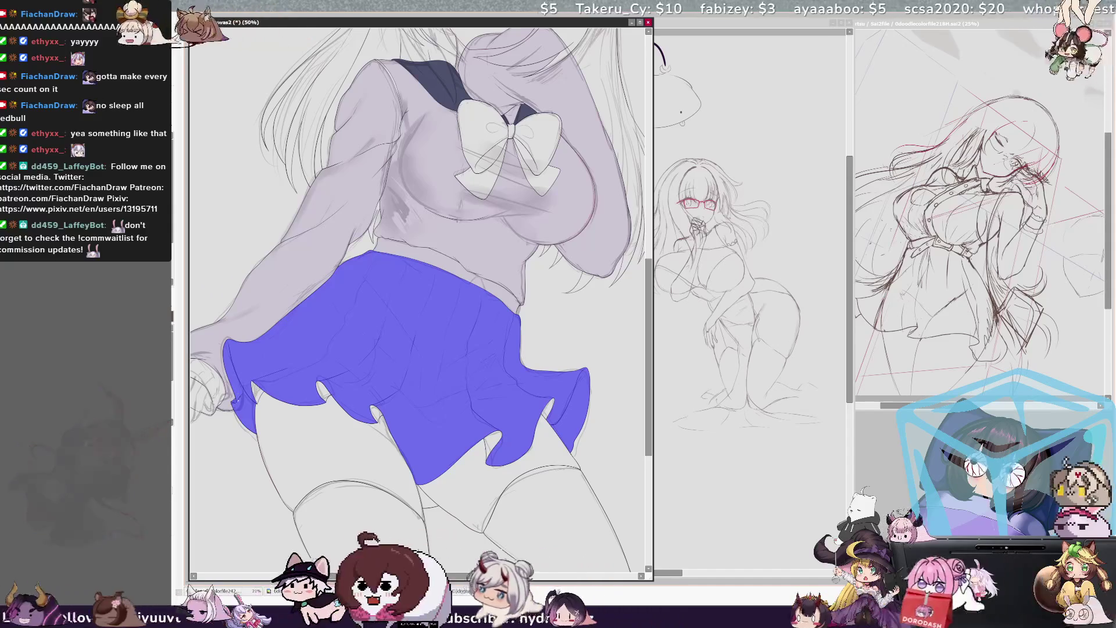
{"action": "left_click", "coordinate": [258, 390]}
{"action": "left_click", "coordinate": [322, 388]}
{"action": "left_click", "coordinate": [377, 414]}
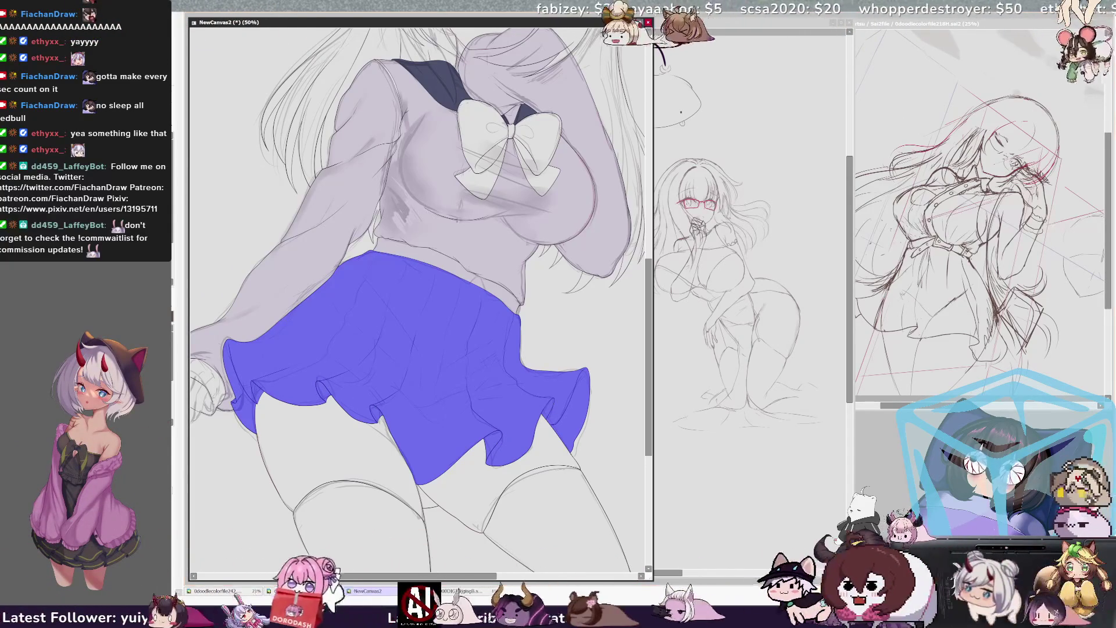
- Fill the selected skirt with flat dark brown and zoom out to the whole figure
{"action": "key", "text": "b"}
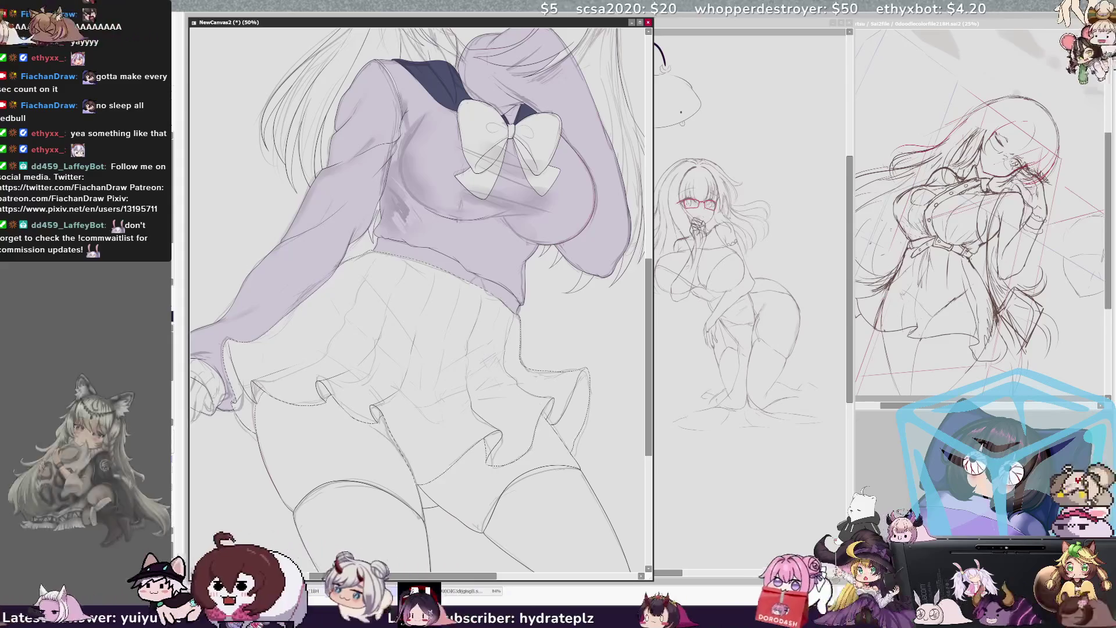
{"action": "left_click", "coordinate": [443, 284]}
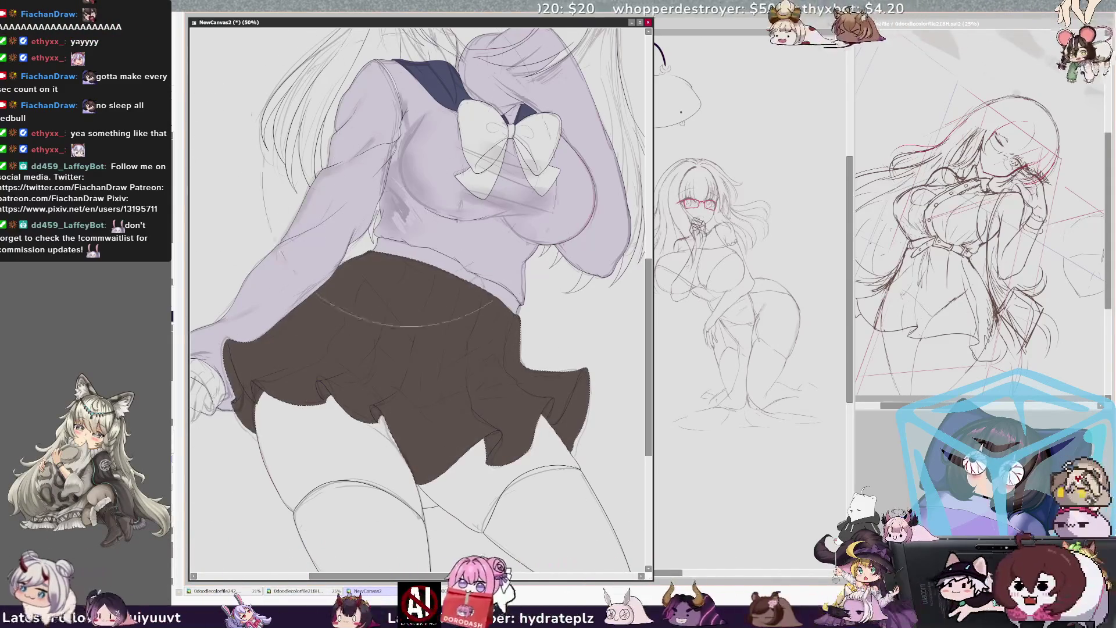
{"action": "key", "text": "ctrl+minus"}
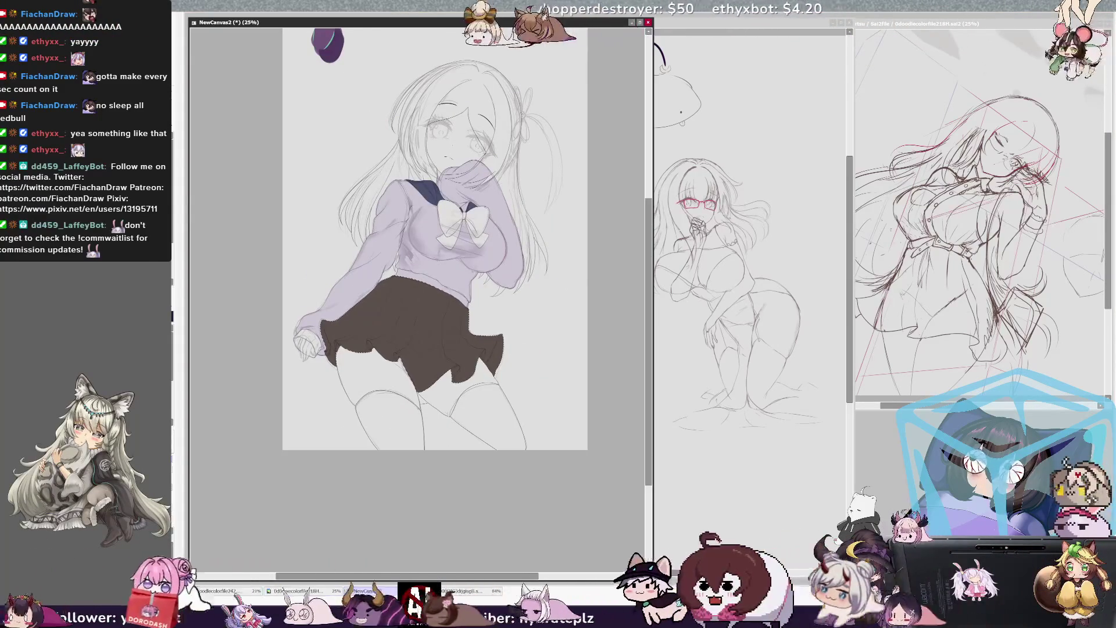
- Pan, mirror and zoom the view to check the figure's proportions
{"action": "mouse_move", "coordinate": [442, 262]}
{"action": "left_mouse_down"}
{"action": "mouse_move", "coordinate": [468, 308]}
{"action": "mouse_move", "coordinate": [468, 337]}
{"action": "mouse_move", "coordinate": [508, 303]}
{"action": "mouse_move", "coordinate": [429, 317]}
{"action": "left_mouse_up"}
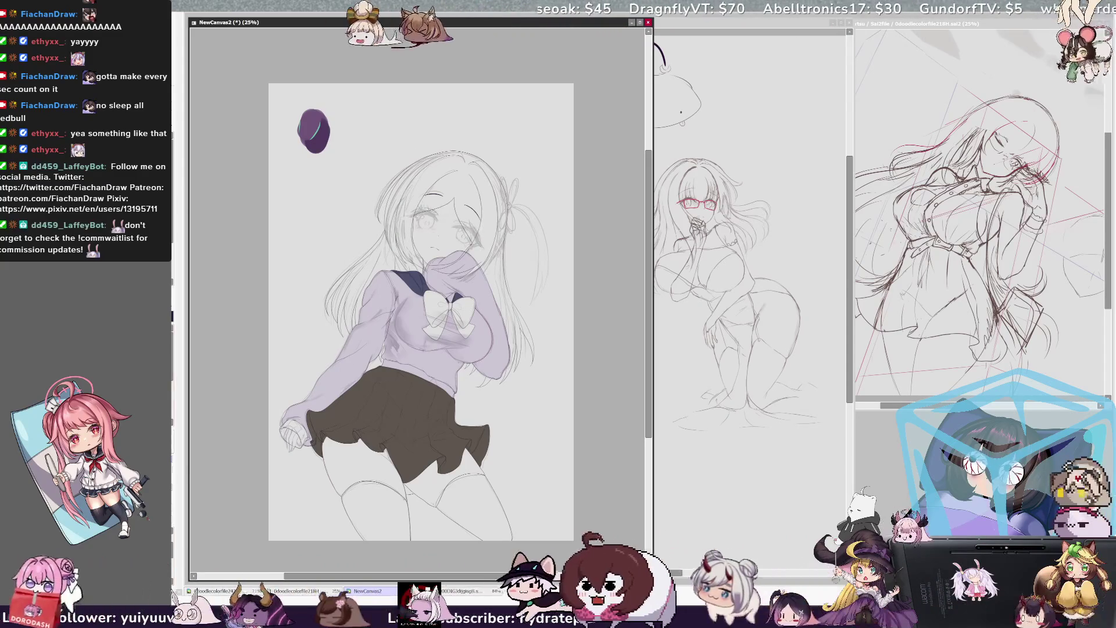
{"action": "key", "text": "h"}
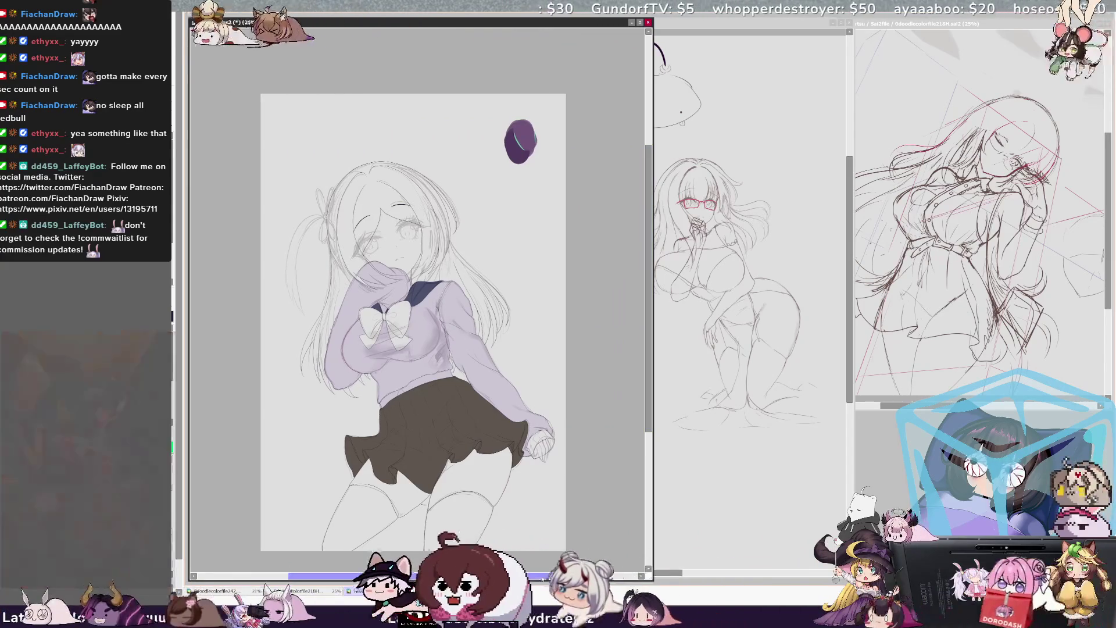
{"action": "left_click_drag", "start_coordinate": [540, 577], "coordinate": [542, 577]}
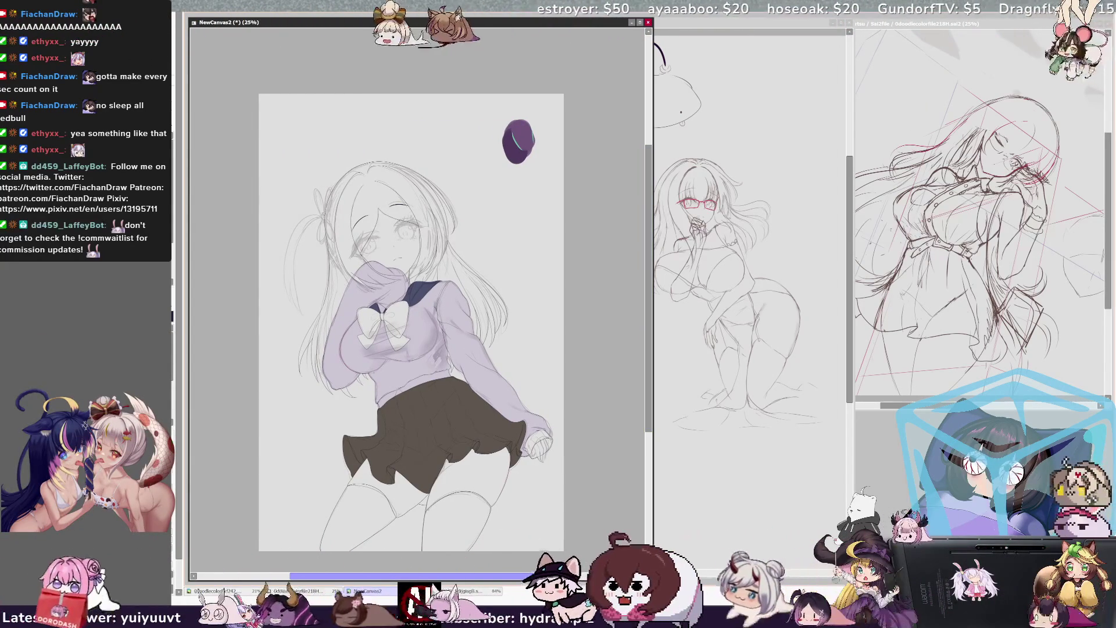
{"action": "left_click_drag", "start_coordinate": [647, 386], "coordinate": [647, 392]}
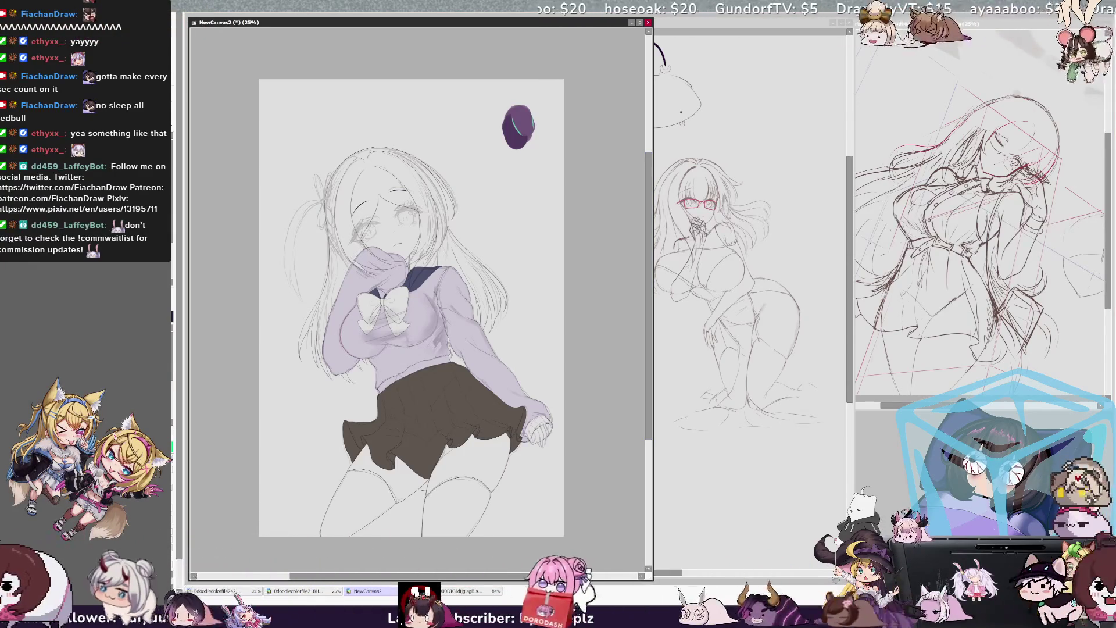
{"action": "key", "text": "ctrl+plus"}
{"action": "key", "text": "ctrl+plus"}
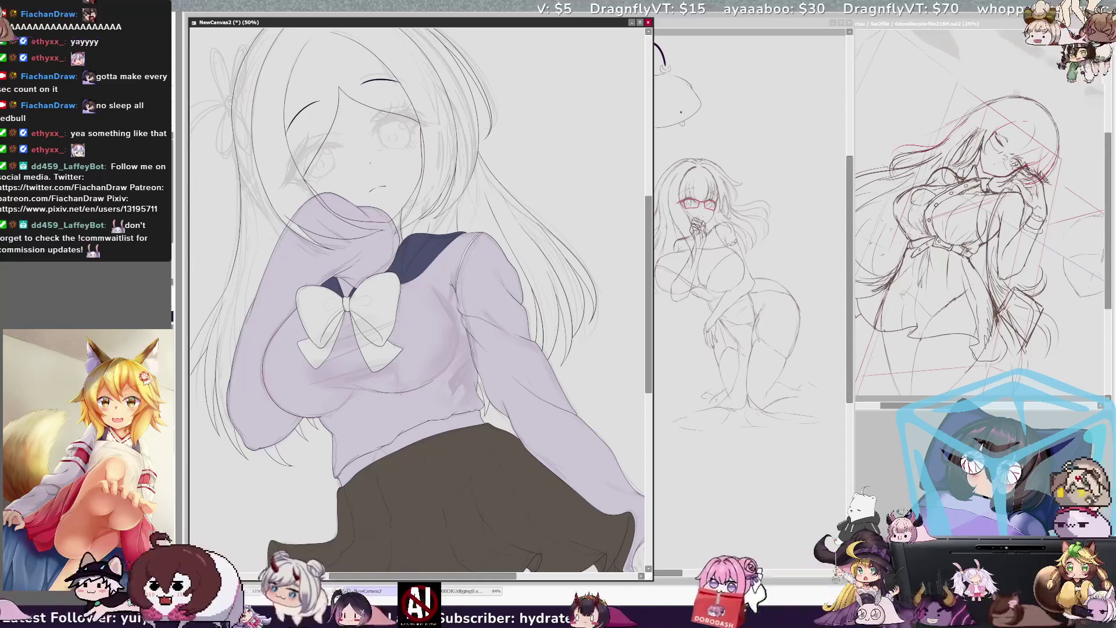
{"action": "key", "text": "ctrl+minus"}
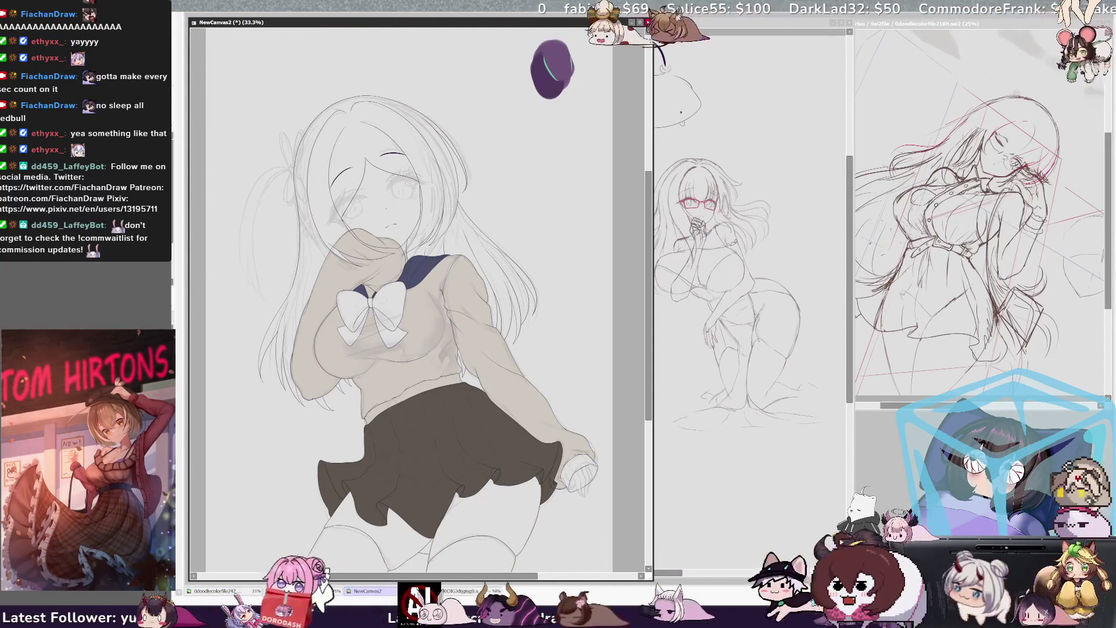
- Airbrush grey shading across the sweater's chest, lower edge and right sleeve
{"action": "mouse_move", "coordinate": [308, 361]}
{"action": "left_mouse_down"}
{"action": "mouse_move", "coordinate": [549, 349]}
{"action": "mouse_move", "coordinate": [419, 361]}
{"action": "mouse_move", "coordinate": [439, 395]}
{"action": "left_mouse_up"}
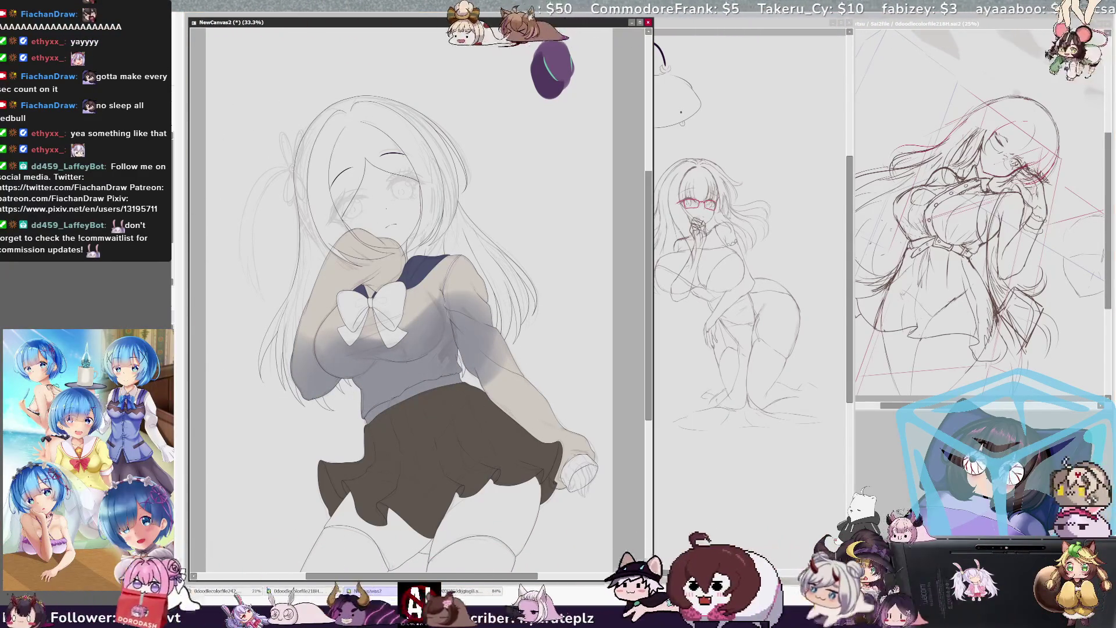
{"action": "left_click_drag", "start_coordinate": [314, 404], "coordinate": [366, 433]}
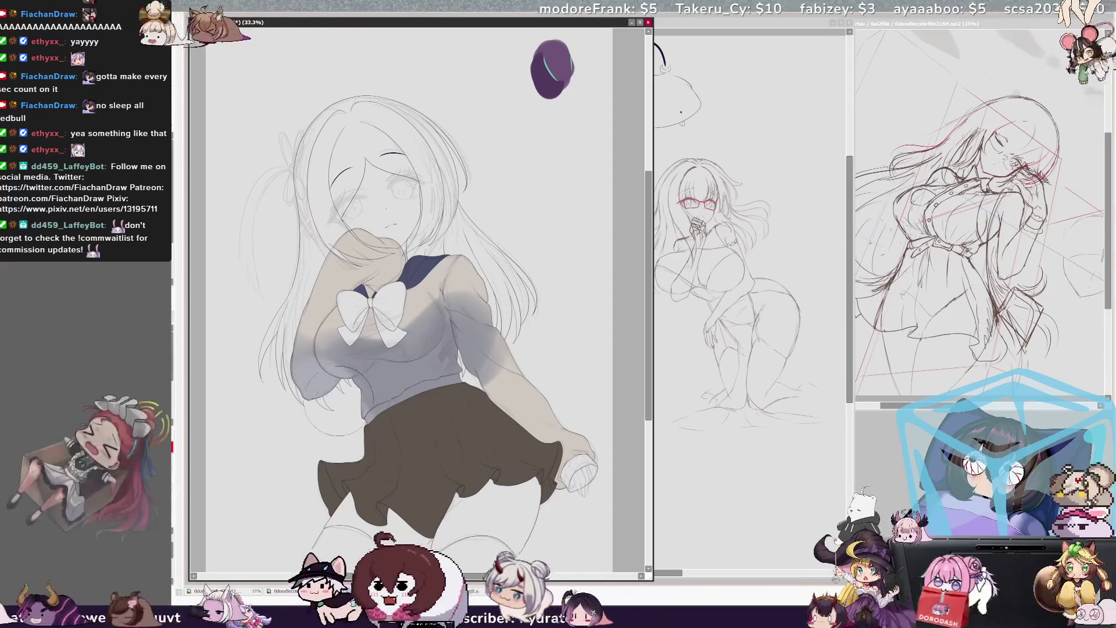
{"action": "mouse_move", "coordinate": [259, 380]}
{"action": "left_mouse_down"}
{"action": "mouse_move", "coordinate": [345, 383]}
{"action": "mouse_move", "coordinate": [385, 401]}
{"action": "mouse_move", "coordinate": [511, 380]}
{"action": "left_mouse_up"}
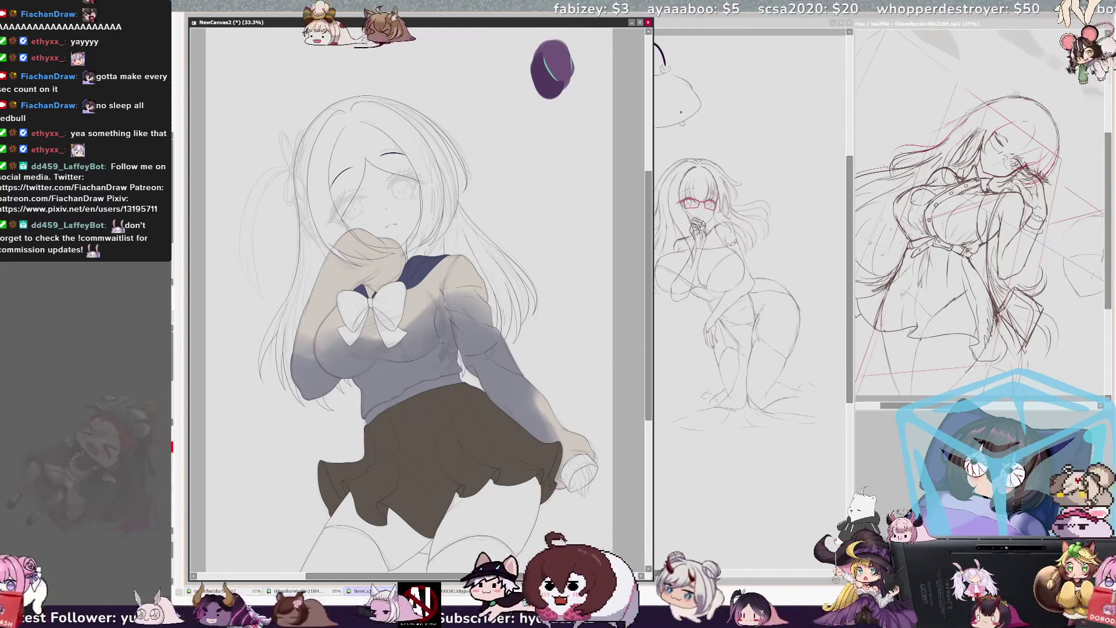
{"action": "left_click_drag", "start_coordinate": [465, 279], "coordinate": [406, 401]}
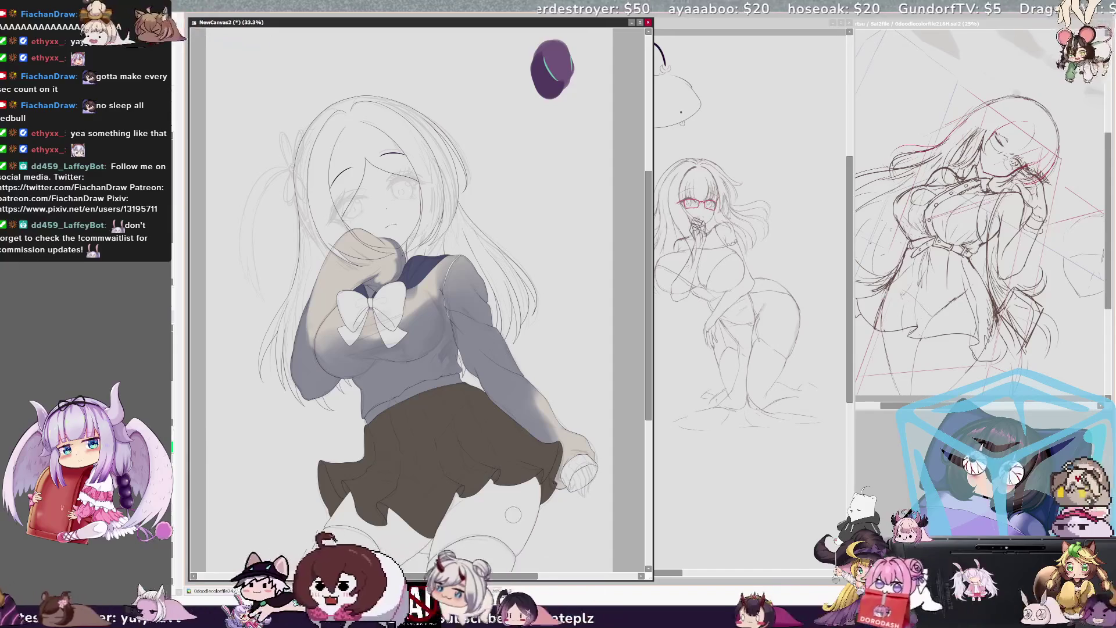
{"action": "left_click_drag", "start_coordinate": [521, 576], "coordinate": [511, 575]}
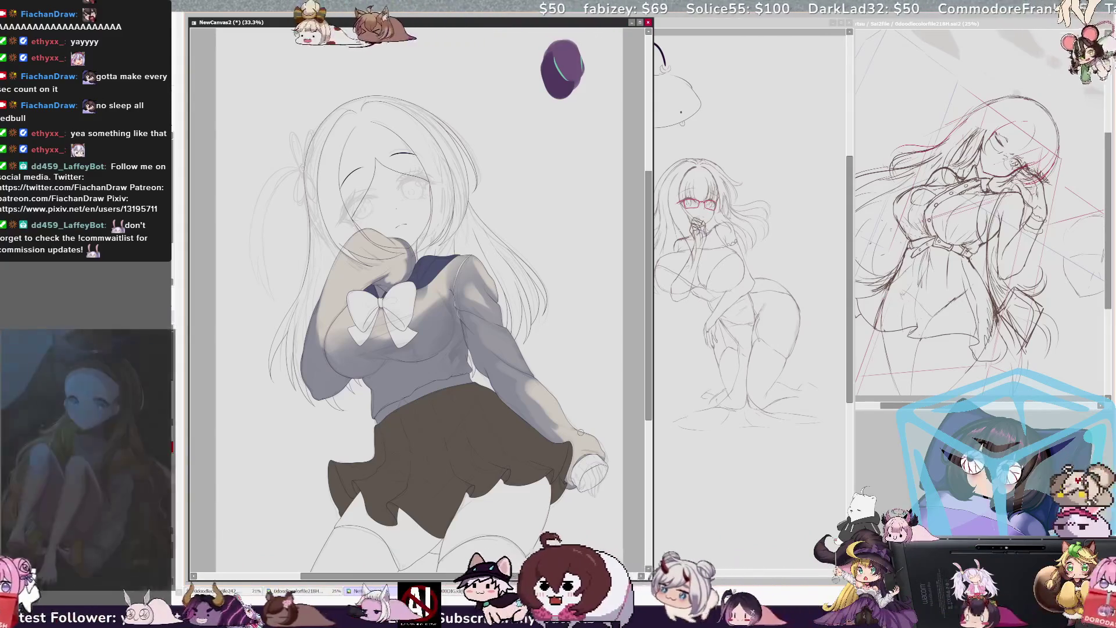
- Scroll and mirror the view horizontally to bring the skirt hem into view
{"action": "left_click_drag", "start_coordinate": [647, 289], "coordinate": [647, 308]}
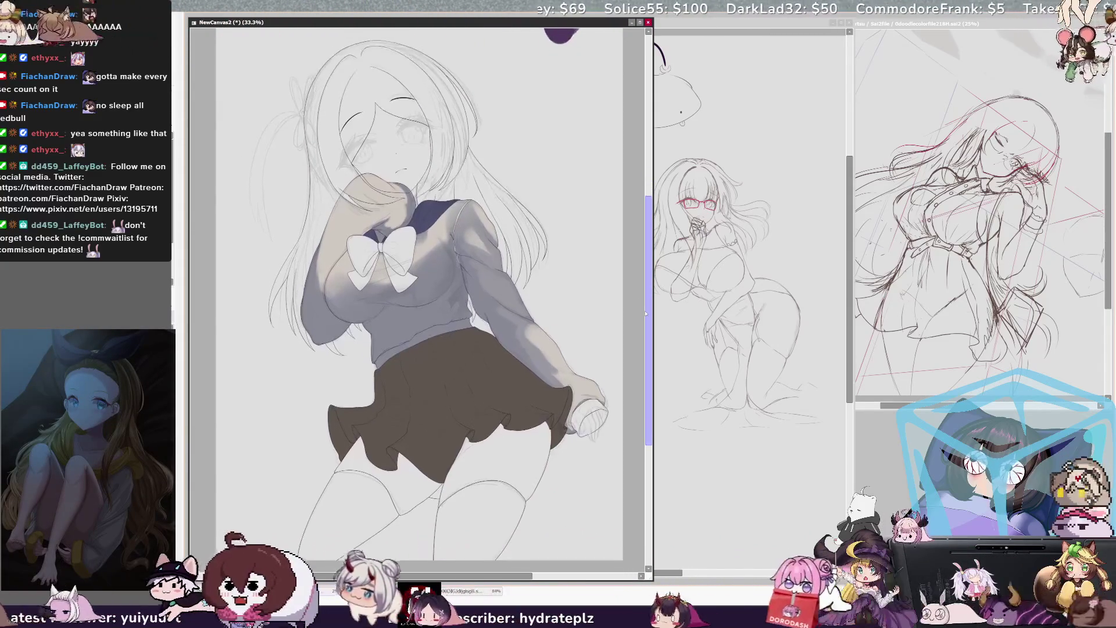
{"action": "key", "text": "h"}
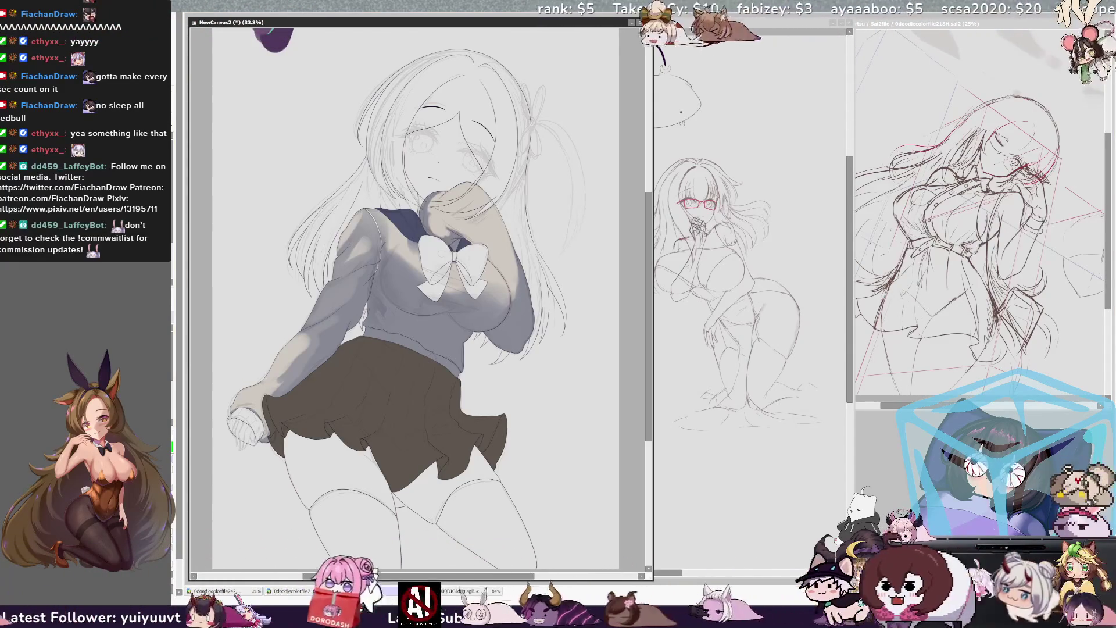
{"action": "scroll", "coordinate": [407, 407], "scroll_direction": "up", "scroll_amount": 5}
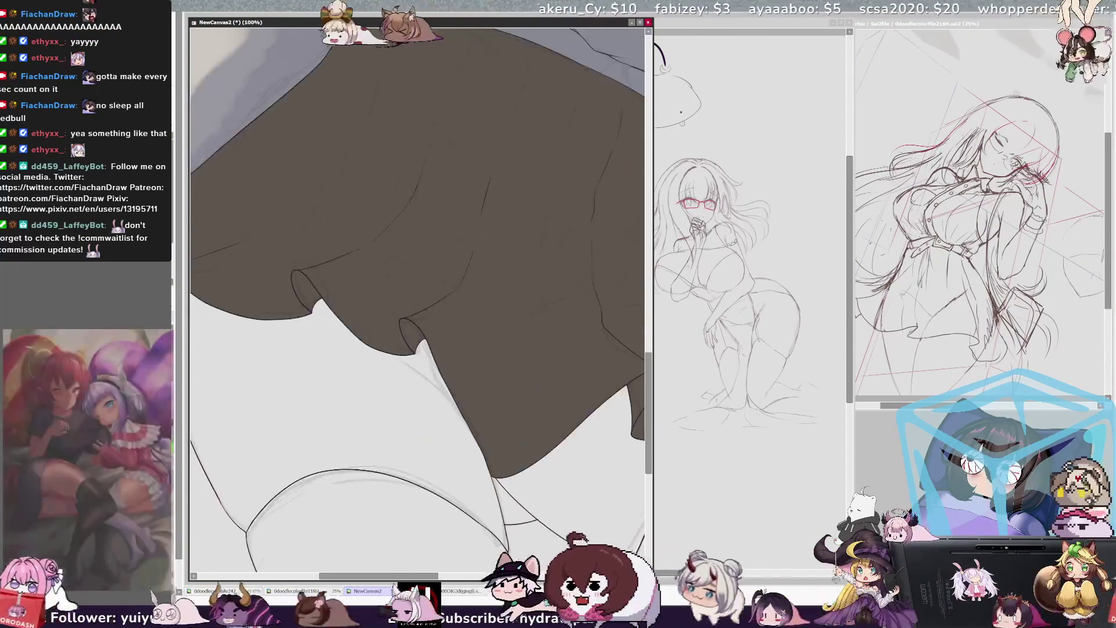
- Sketch finger lines at the sleeve cuff, redrawing the first one with a hook
{"action": "scroll", "coordinate": [417, 296], "scroll_direction": "up", "scroll_amount": 5}
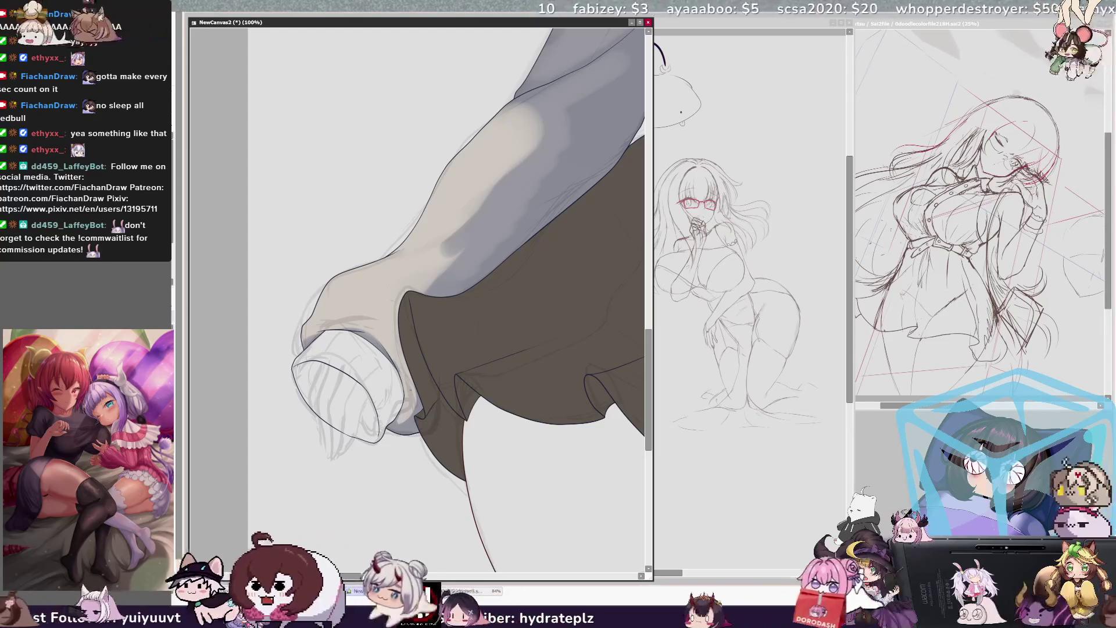
{"action": "key", "text": "h"}
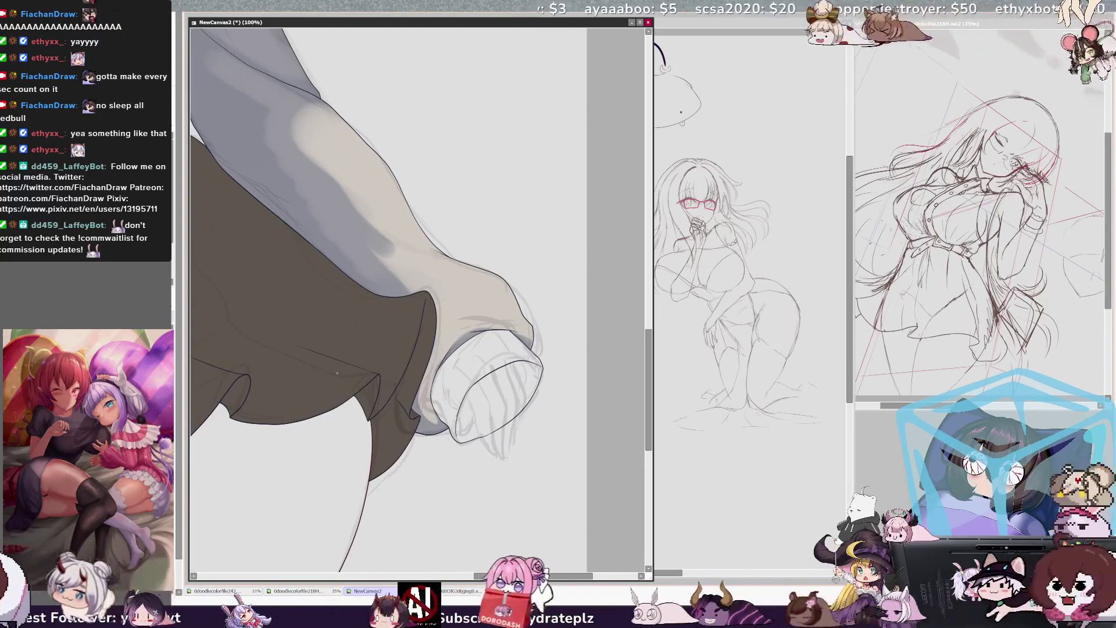
{"action": "key", "text": "h"}
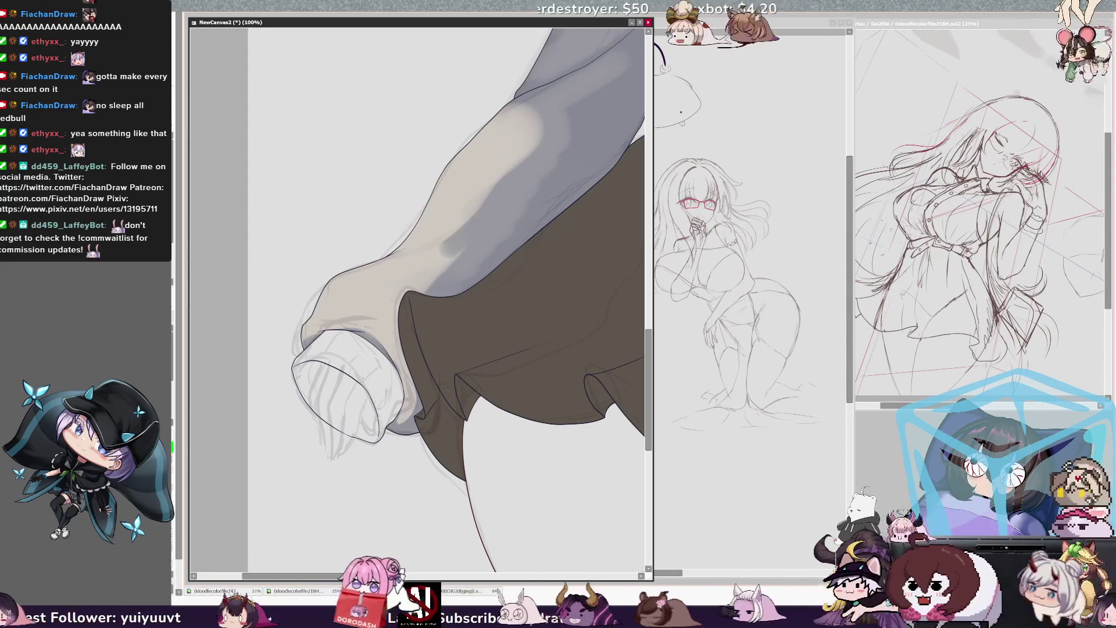
{"action": "mouse_move", "coordinate": [363, 410]}
{"action": "left_mouse_down"}
{"action": "mouse_move", "coordinate": [375, 445]}
{"action": "mouse_move", "coordinate": [365, 447]}
{"action": "left_mouse_up"}
{"action": "key", "text": "ctrl+z"}
{"action": "mouse_move", "coordinate": [381, 408]}
{"action": "left_mouse_down"}
{"action": "mouse_move", "coordinate": [377, 439]}
{"action": "mouse_move", "coordinate": [361, 448]}
{"action": "left_mouse_up"}
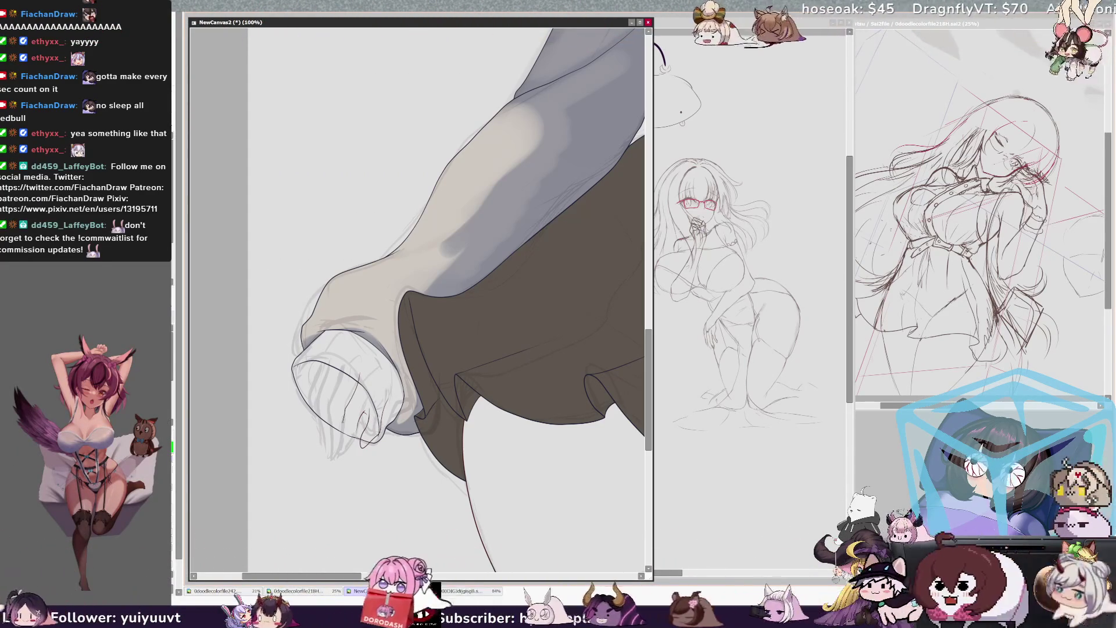
{"action": "left_click_drag", "start_coordinate": [338, 445], "coordinate": [334, 464]}
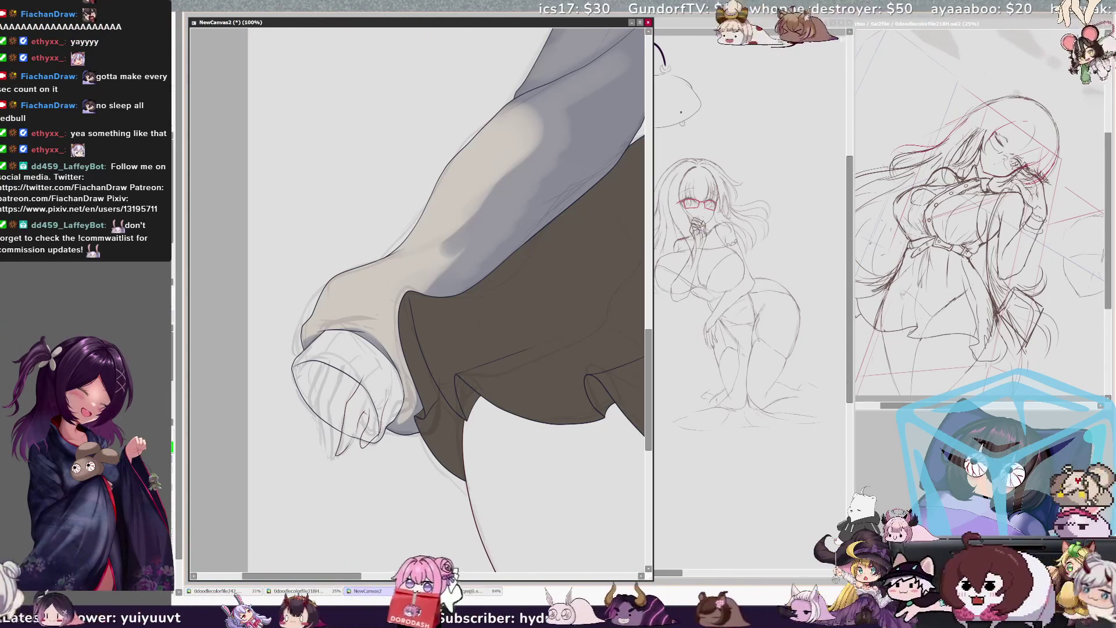
{"action": "scroll", "coordinate": [416, 300], "scroll_direction": "up", "scroll_amount": 2}
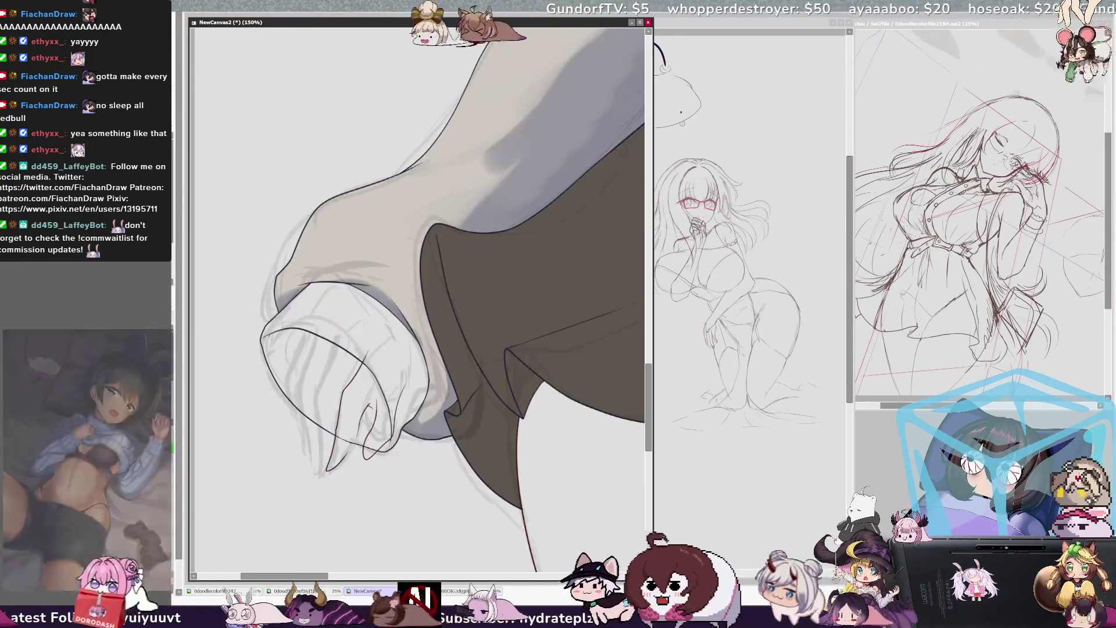
- Undo both finger strokes and sketch a new looping finger line on the sleeve
{"action": "key", "text": "ctrl+z"}
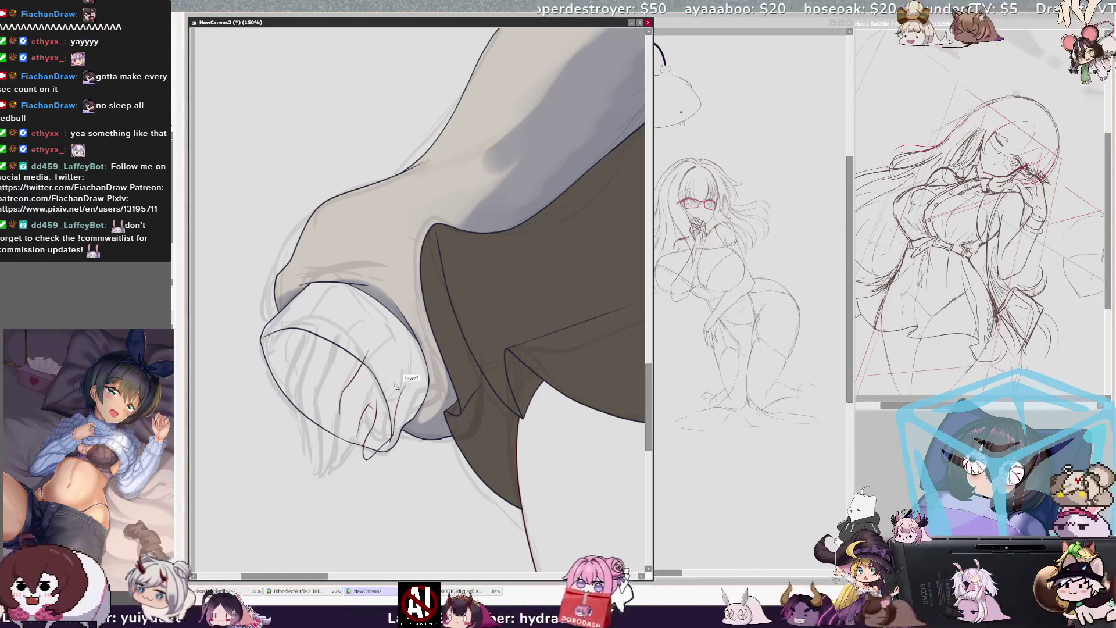
{"action": "key", "text": "ctrl+z"}
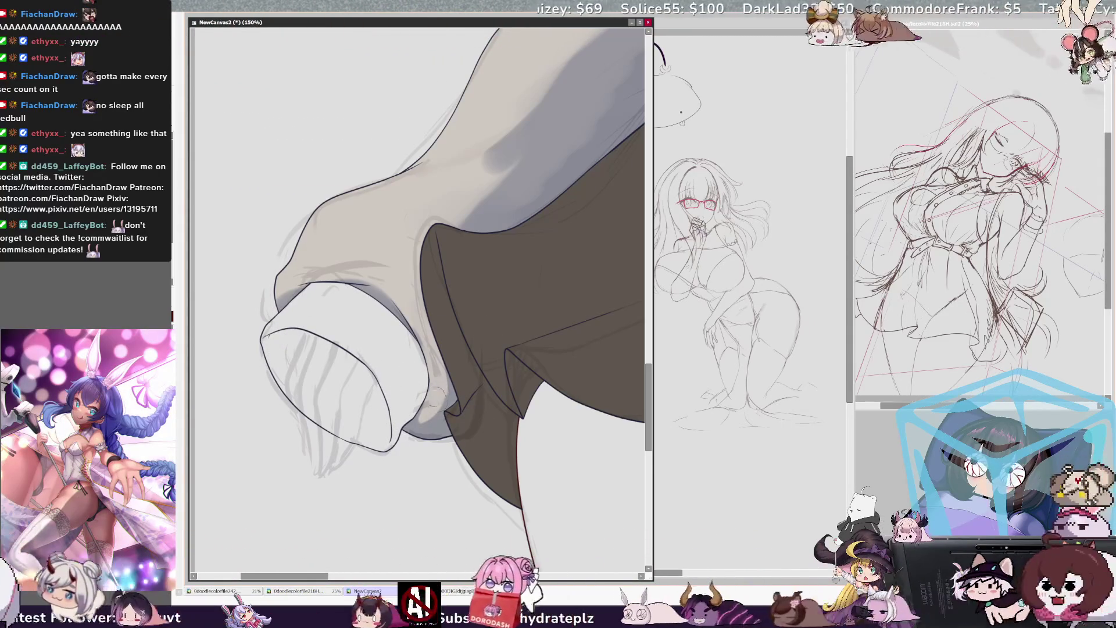
{"action": "left_click_drag", "start_coordinate": [284, 360], "coordinate": [364, 430]}
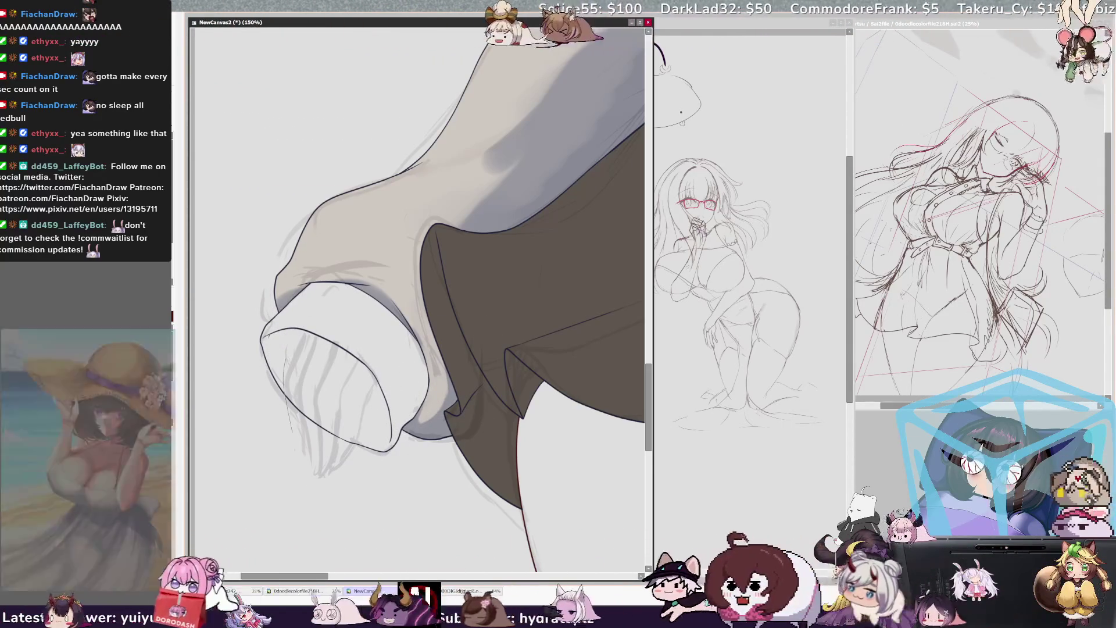
- Remove the stray loop, then transform the sleeve sketch by skewing and shifting its corners
{"action": "key", "text": "ctrl+z"}
{"action": "key", "text": "ctrl+t"}
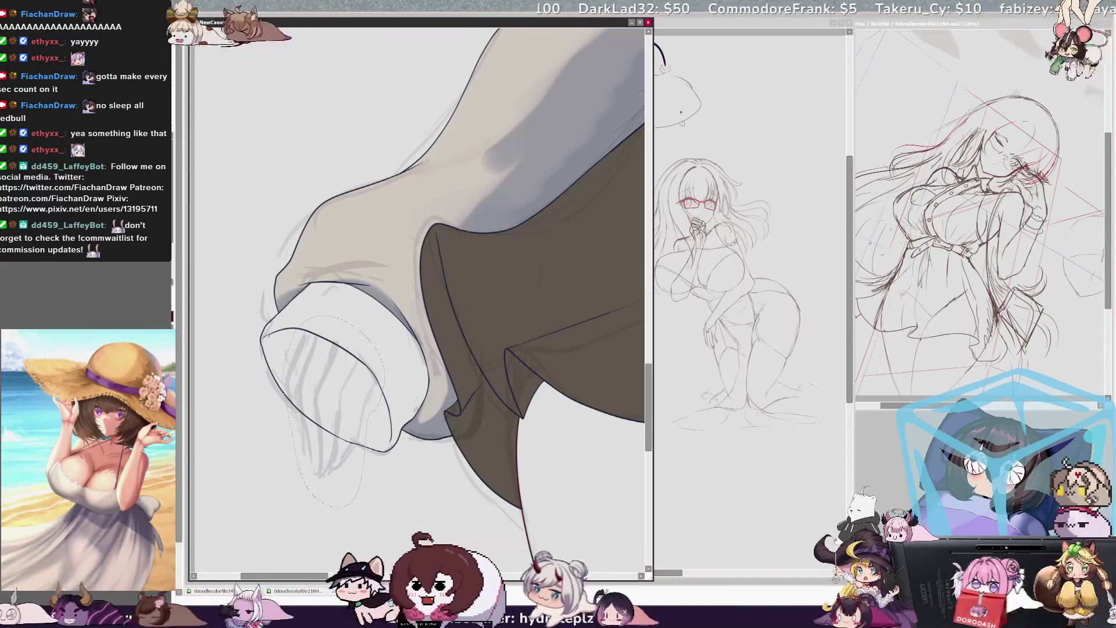
{"action": "left_click_drag", "start_coordinate": [381, 324], "coordinate": [397, 337]}
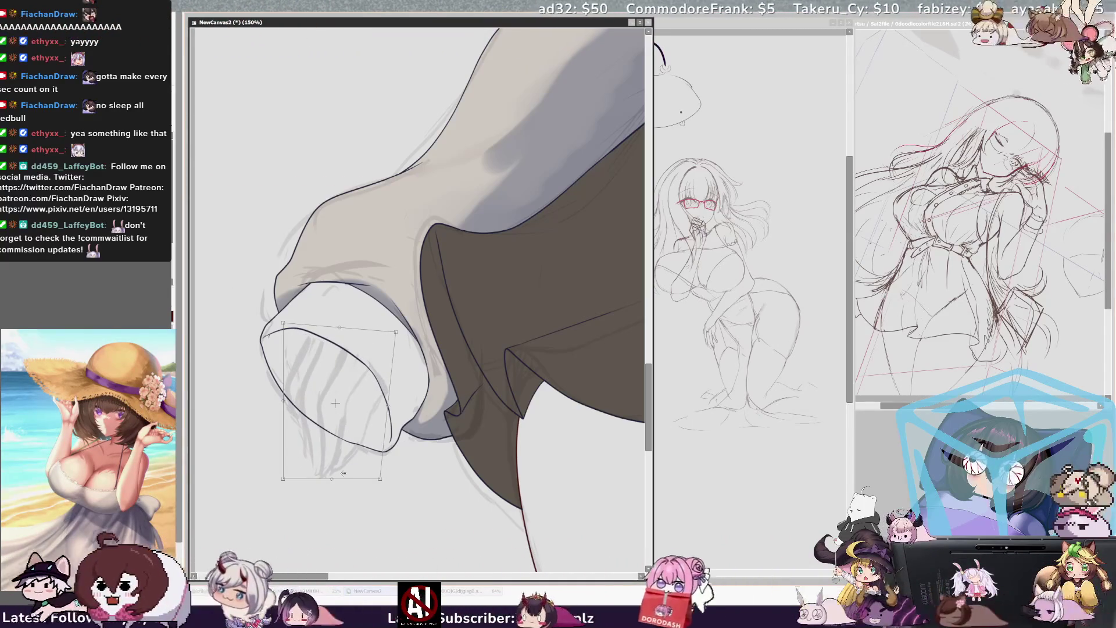
{"action": "left_click_drag", "start_coordinate": [343, 473], "coordinate": [321, 477]}
{"action": "left_click_drag", "start_coordinate": [381, 338], "coordinate": [402, 330]}
{"action": "left_click_drag", "start_coordinate": [372, 489], "coordinate": [366, 491]}
{"action": "left_click_drag", "start_coordinate": [349, 453], "coordinate": [358, 437]}
{"action": "left_click_drag", "start_coordinate": [401, 307], "coordinate": [424, 329]}
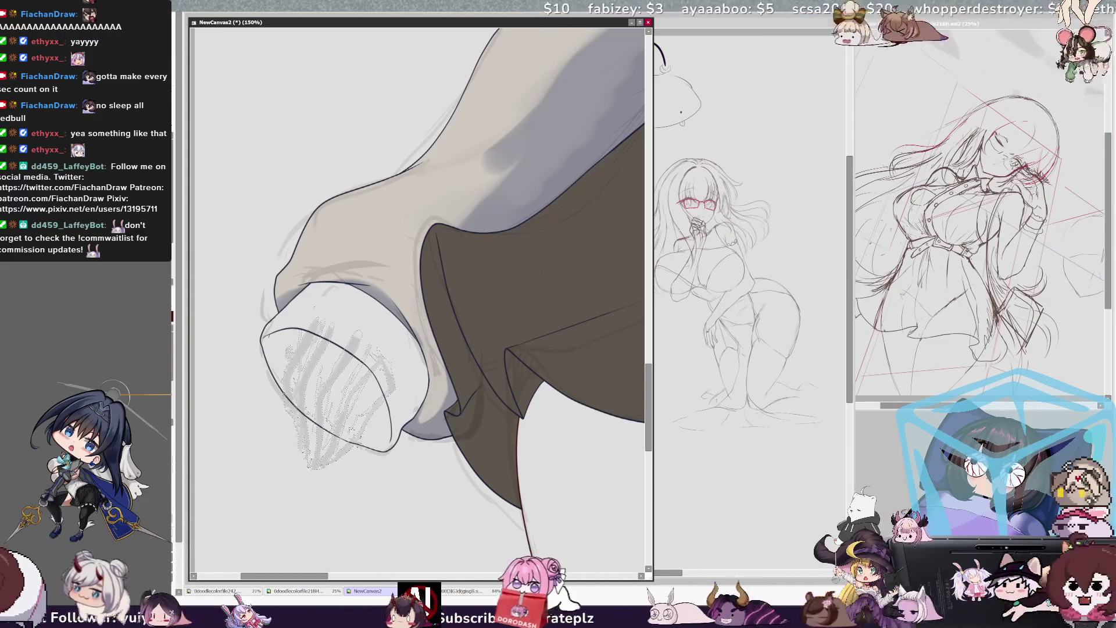
- Deselect the cuff sketch and add a short pencil line at its lower left
{"action": "key", "text": "ctrl+d"}
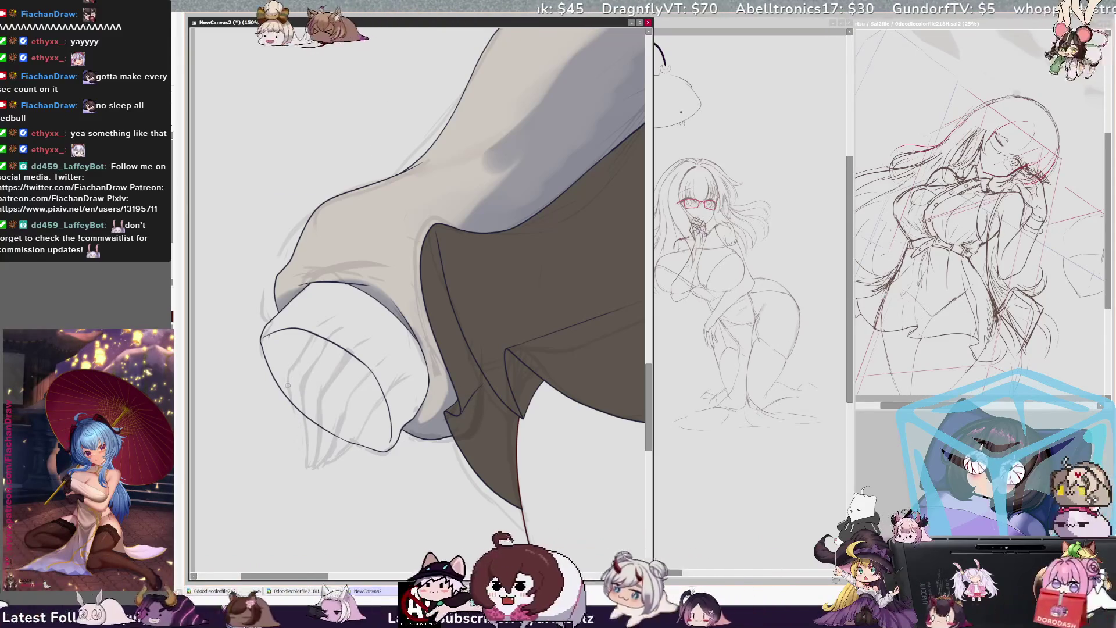
{"action": "left_click_drag", "start_coordinate": [299, 434], "coordinate": [303, 458]}
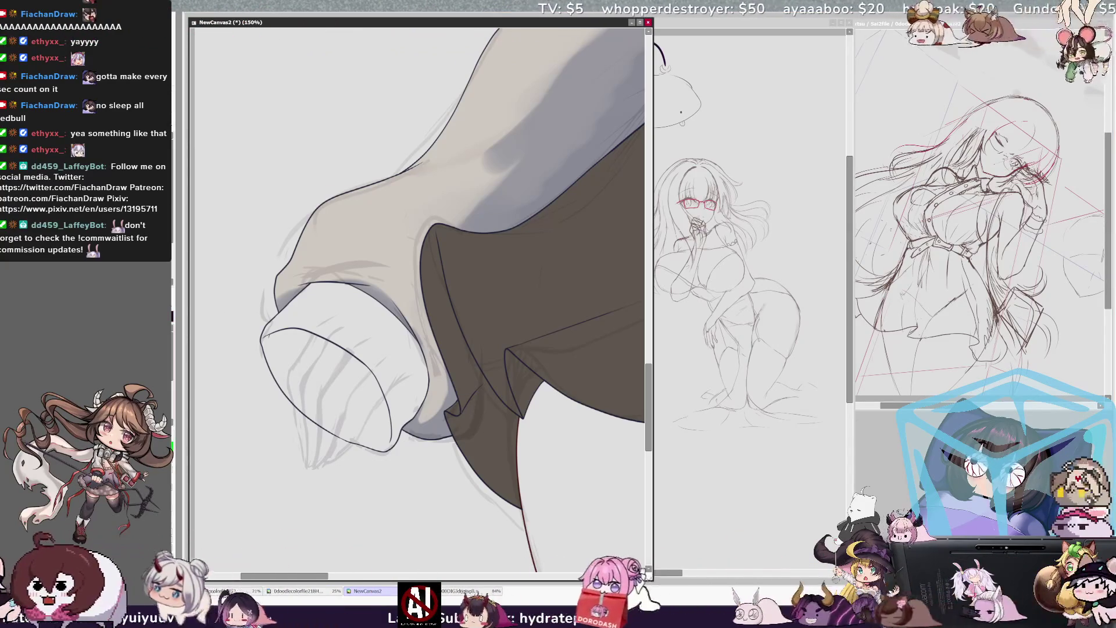
{"action": "key", "text": "Delete"}
{"action": "key", "text": "Delete"}
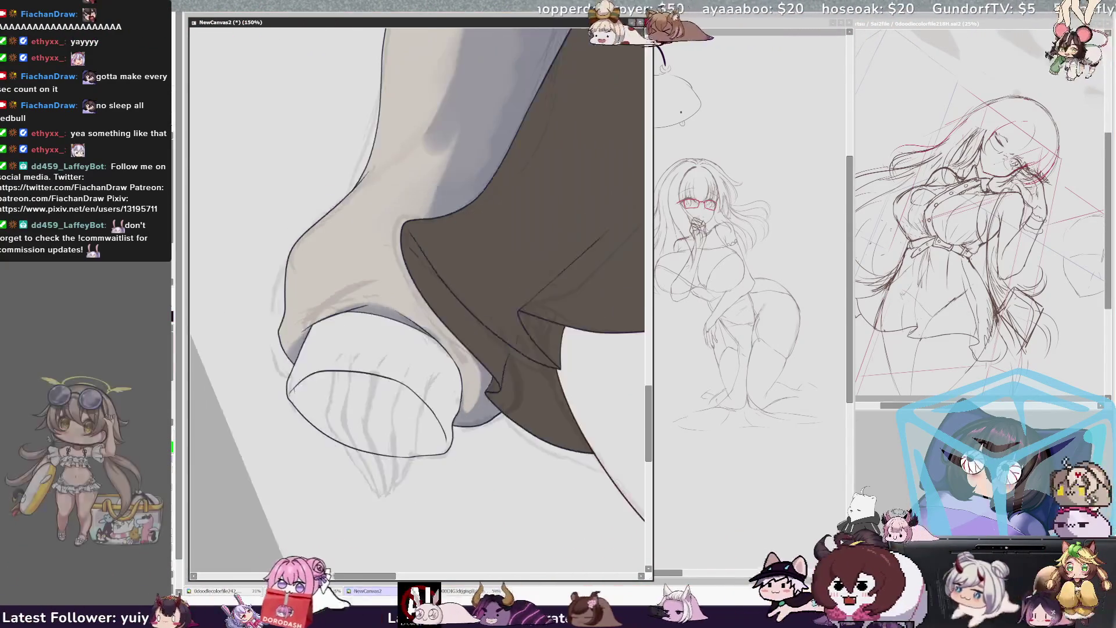
- Draw two finger lines down through the centre of the cuff
{"action": "left_click_drag", "start_coordinate": [351, 365], "coordinate": [358, 448]}
{"action": "key", "text": "ctrl+z"}
{"action": "left_click_drag", "start_coordinate": [354, 361], "coordinate": [352, 430]}
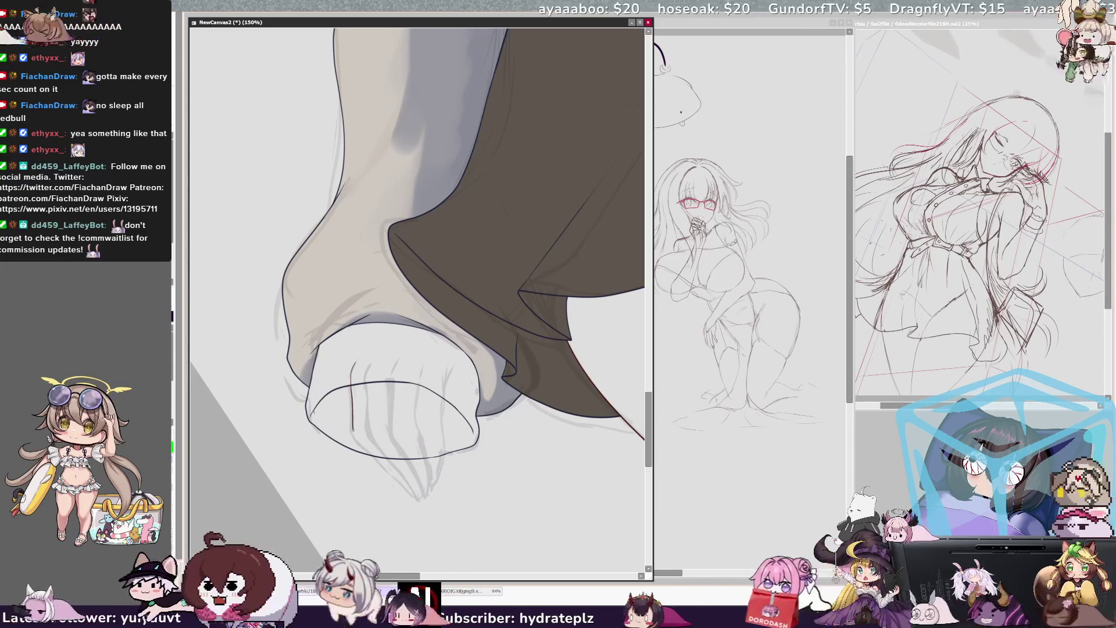
{"action": "mouse_move", "coordinate": [353, 364]}
{"action": "left_mouse_down"}
{"action": "mouse_move", "coordinate": [353, 443]}
{"action": "mouse_move", "coordinate": [373, 457]}
{"action": "left_mouse_up"}
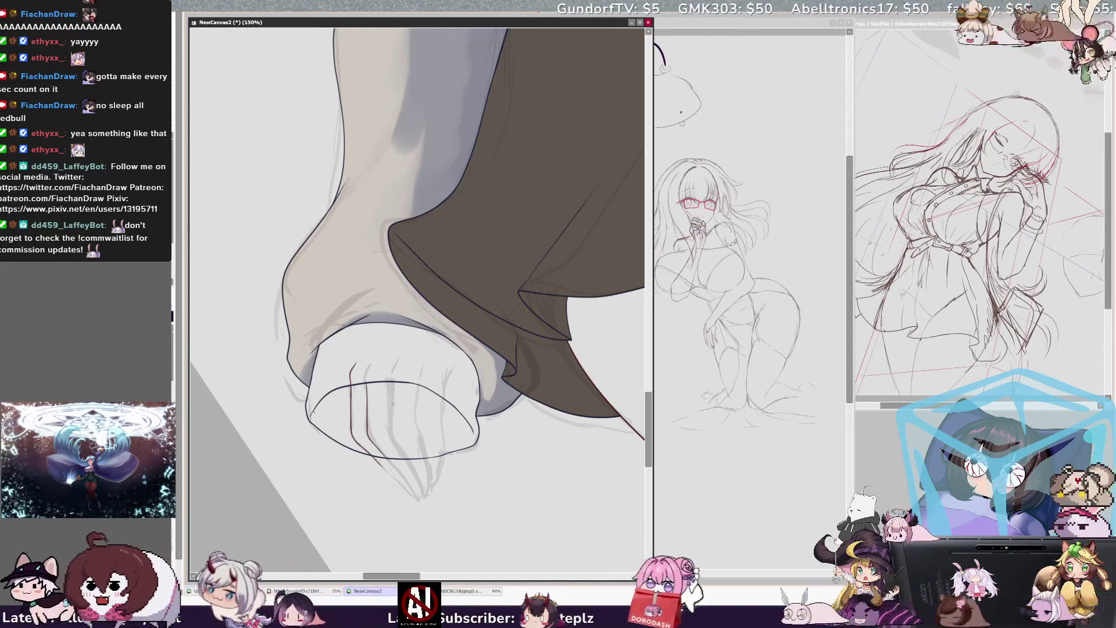
- Add finger lines on the cuff's right side, trimming the overlong stroke and fingertip
{"action": "left_click_drag", "start_coordinate": [393, 383], "coordinate": [395, 416]}
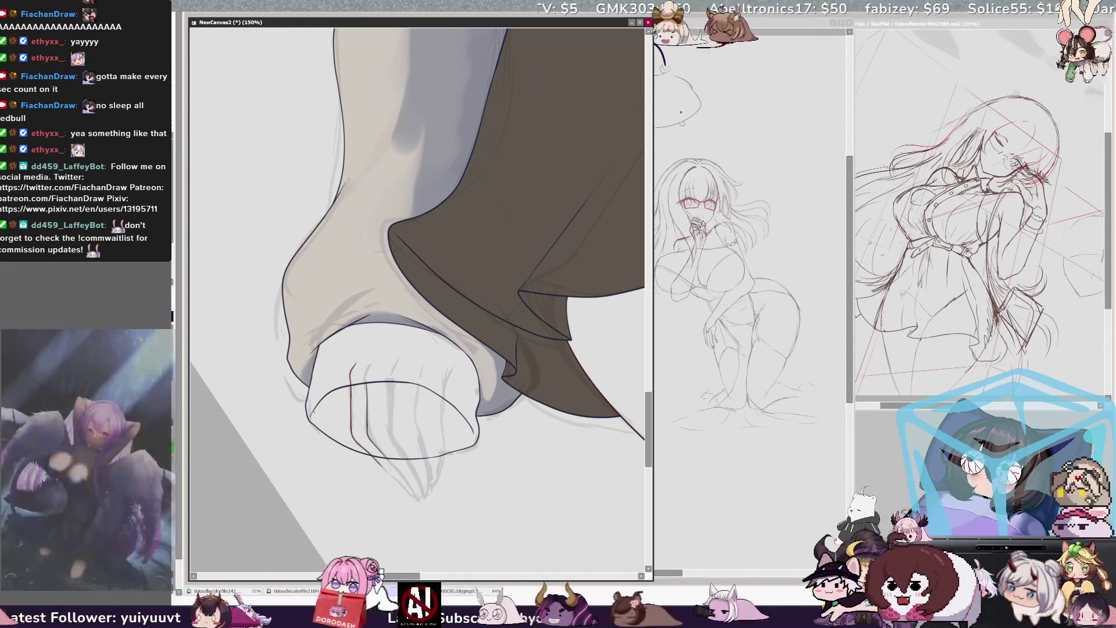
{"action": "mouse_move", "coordinate": [393, 379]}
{"action": "left_mouse_down"}
{"action": "mouse_move", "coordinate": [395, 426]}
{"action": "mouse_move", "coordinate": [419, 471]}
{"action": "left_mouse_up"}
{"action": "left_click_drag", "start_coordinate": [416, 379], "coordinate": [429, 475]}
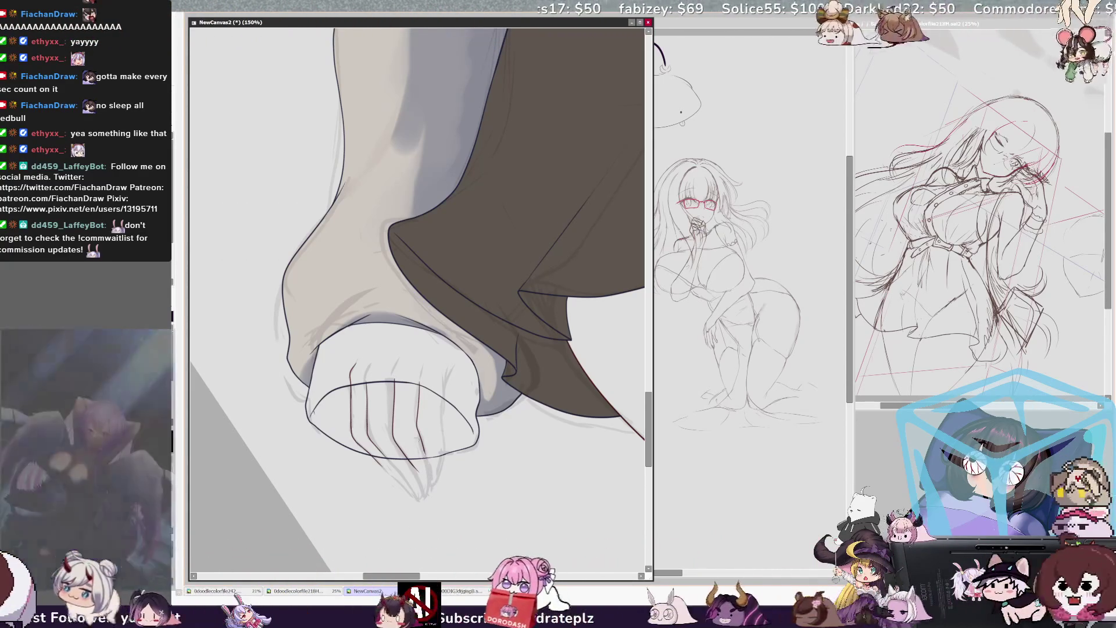
{"action": "key", "text": "ctrl+z"}
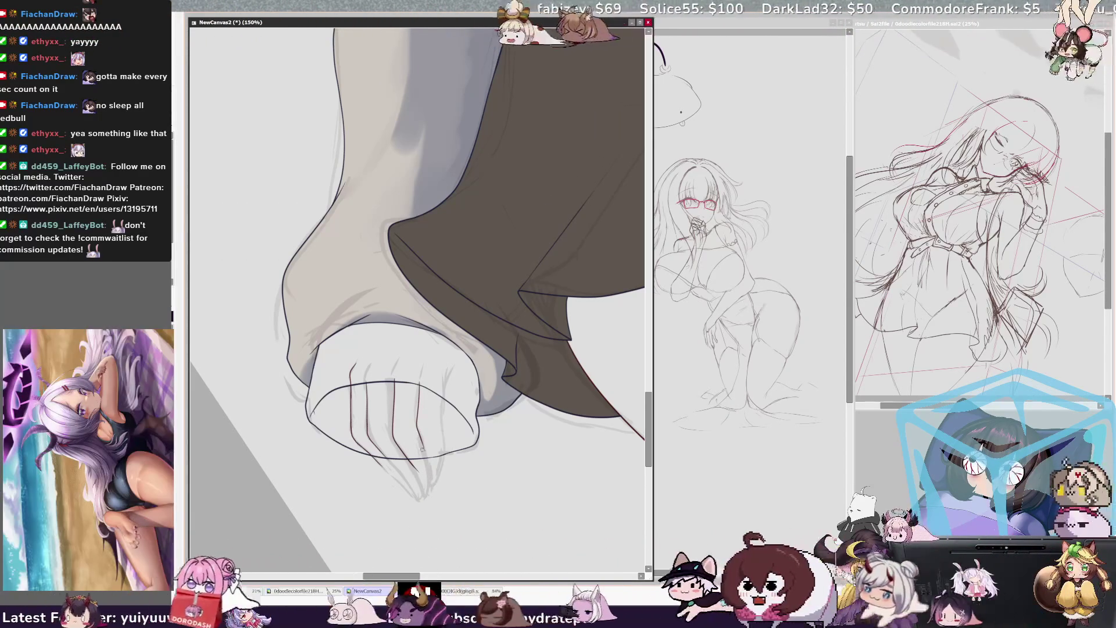
{"action": "left_click_drag", "start_coordinate": [424, 455], "coordinate": [434, 483]}
{"action": "key", "text": "ctrl+z"}
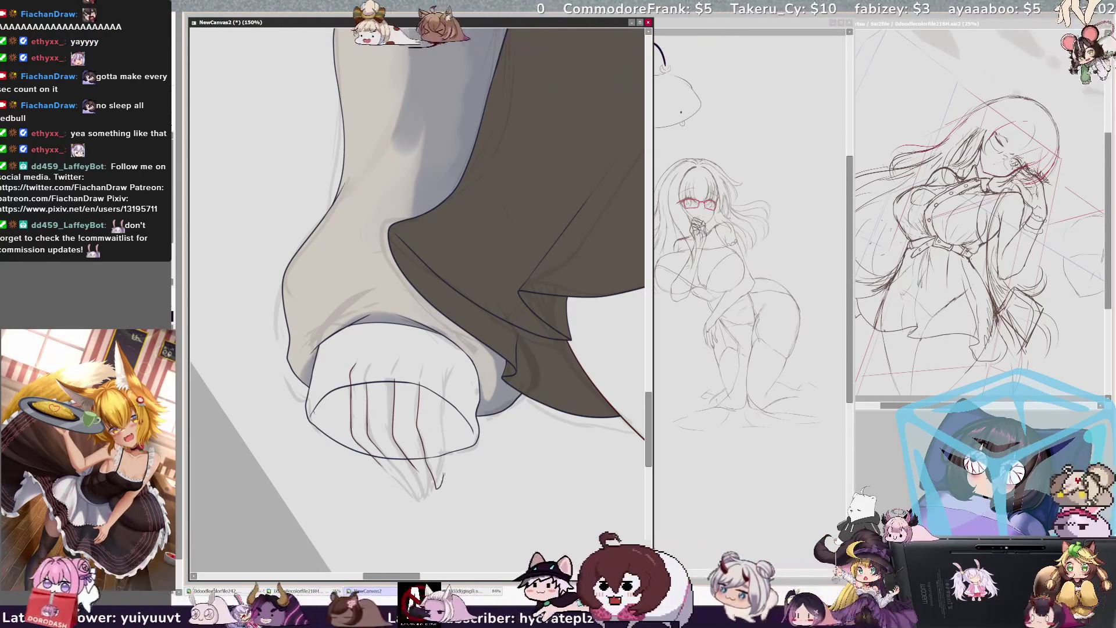
- Set the brush size to 11 and erase the lower tail of the rightmost finger line
{"action": "left_click_drag", "start_coordinate": [436, 487], "coordinate": [444, 463]}
{"action": "key", "text": "ctrl+z"}
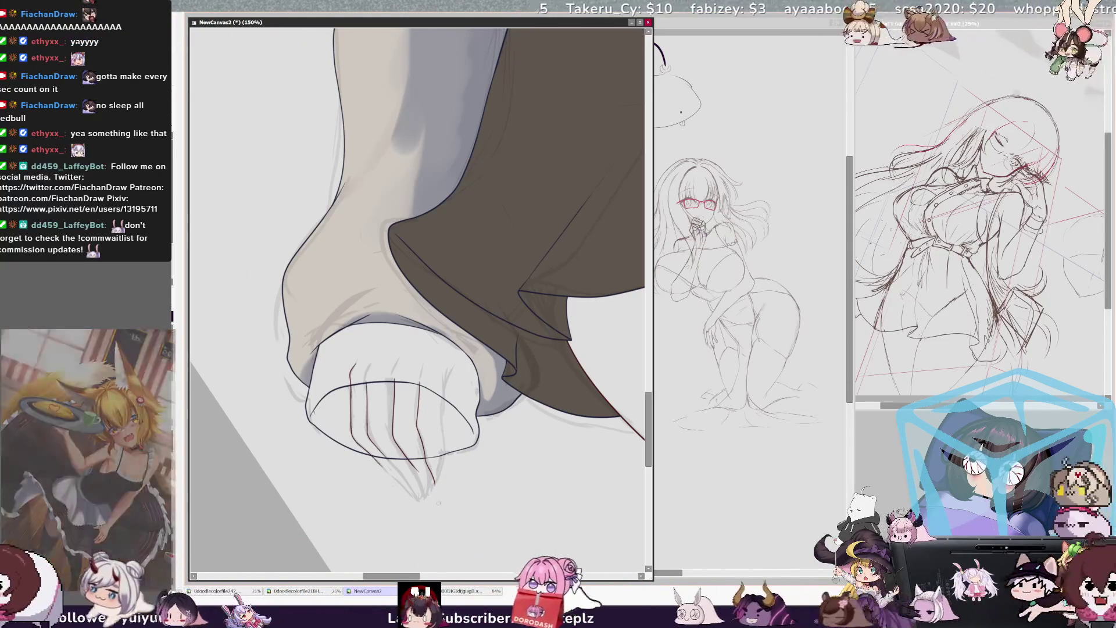
{"action": "key", "text": "bracketleft"}
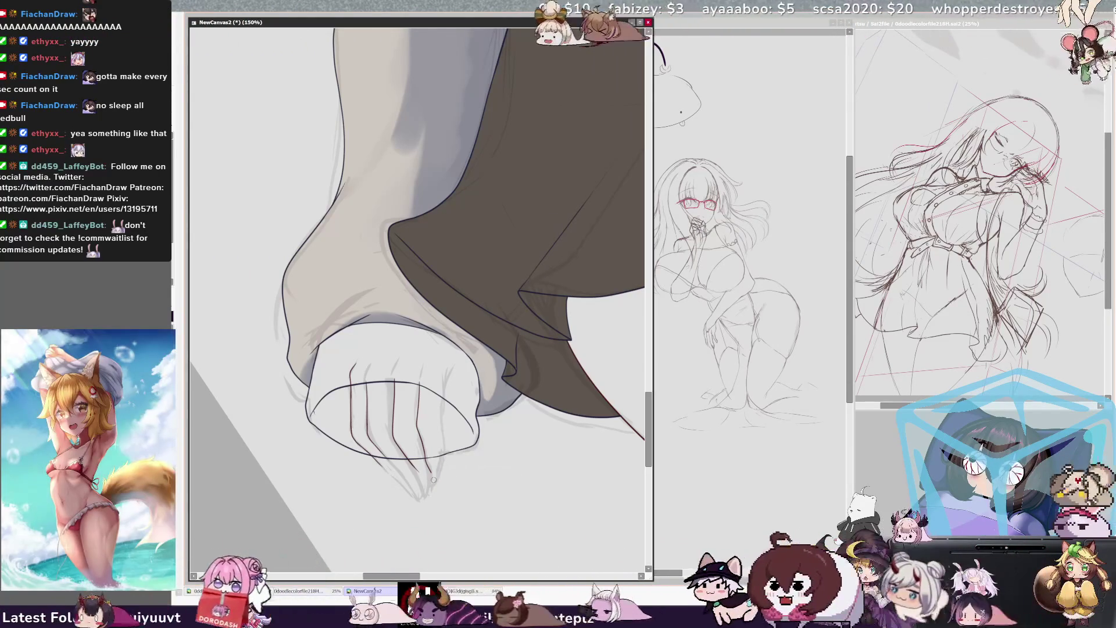
{"action": "mouse_move", "coordinate": [431, 472]}
{"action": "left_mouse_down"}
{"action": "mouse_move", "coordinate": [424, 453]}
{"action": "mouse_move", "coordinate": [433, 486]}
{"action": "left_mouse_up"}
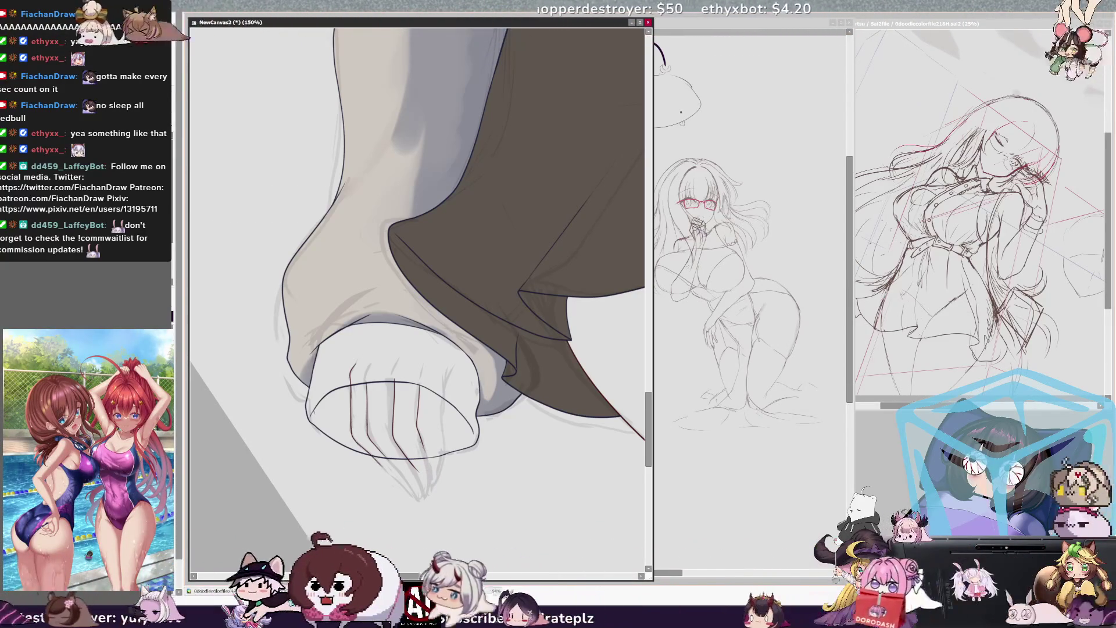
- Redraw the fingertip and the finger's side line, adding a hooked stroke at the tip
{"action": "left_click_drag", "start_coordinate": [433, 474], "coordinate": [430, 487]}
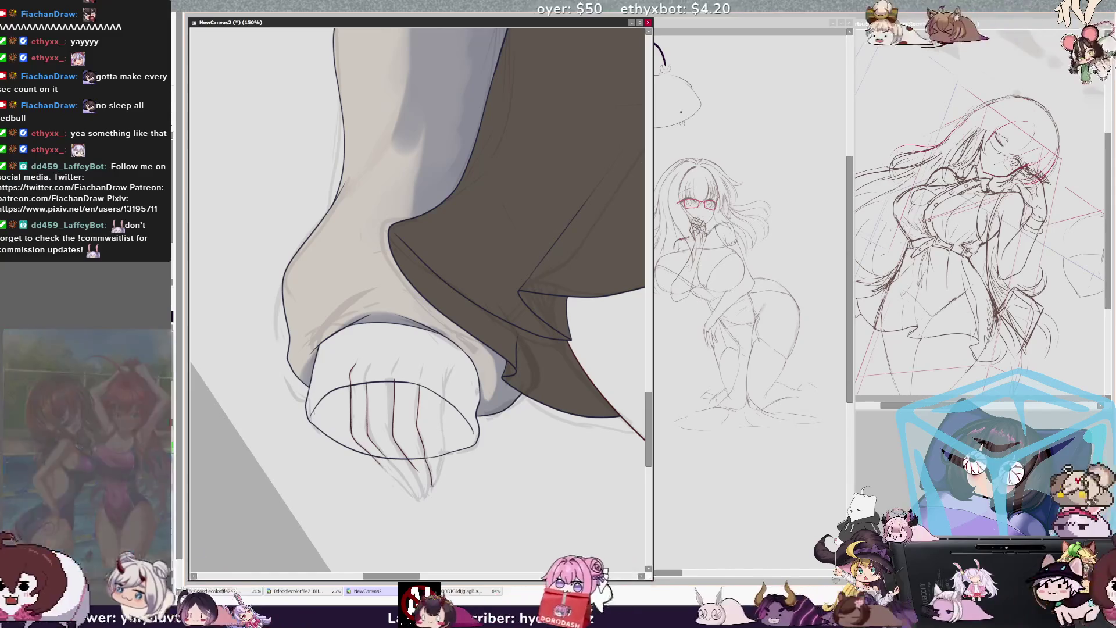
{"action": "left_click_drag", "start_coordinate": [441, 444], "coordinate": [450, 378]}
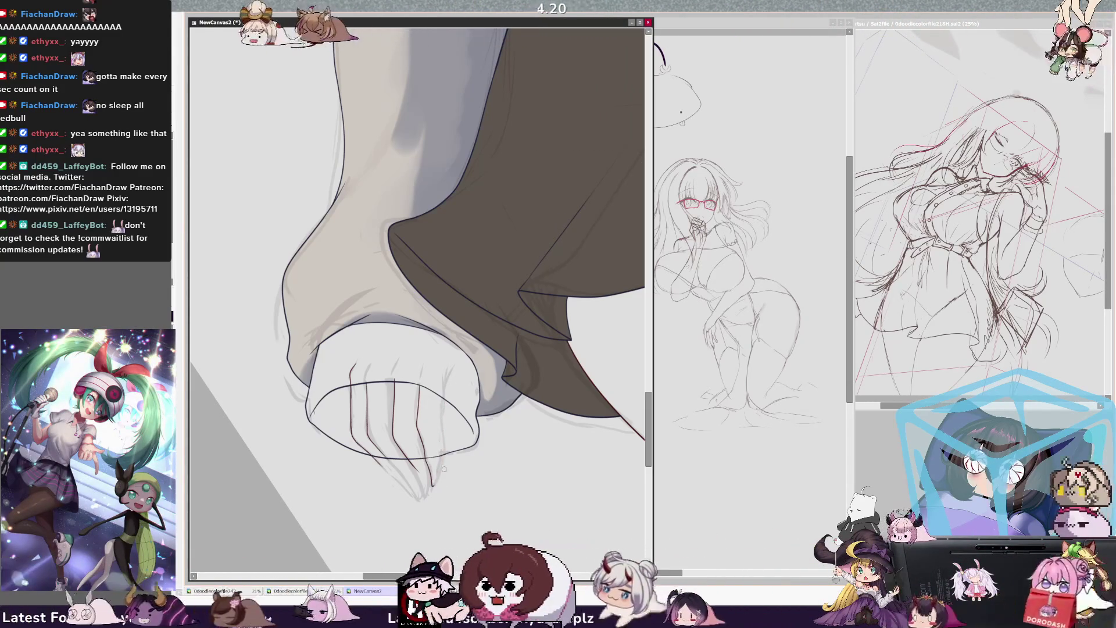
{"action": "mouse_move", "coordinate": [431, 486]}
{"action": "left_mouse_down"}
{"action": "mouse_move", "coordinate": [439, 478]}
{"action": "mouse_move", "coordinate": [434, 485]}
{"action": "left_mouse_up"}
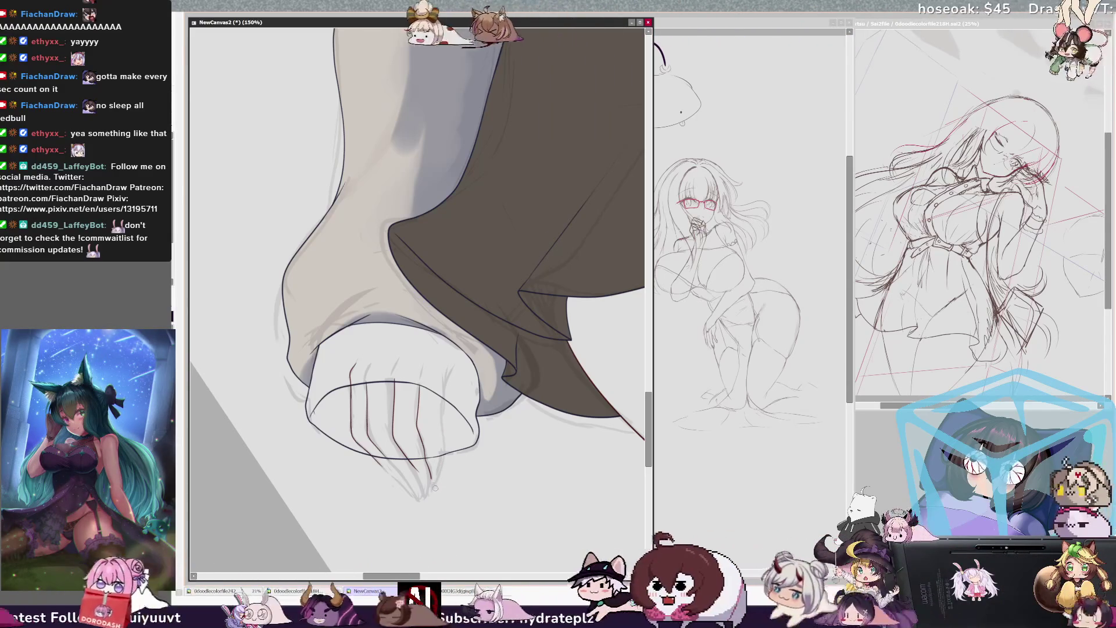
- Compare fingertip stroke versions with undo and redo, ending with the strokes restored
{"action": "key", "text": "ctrl+z"}
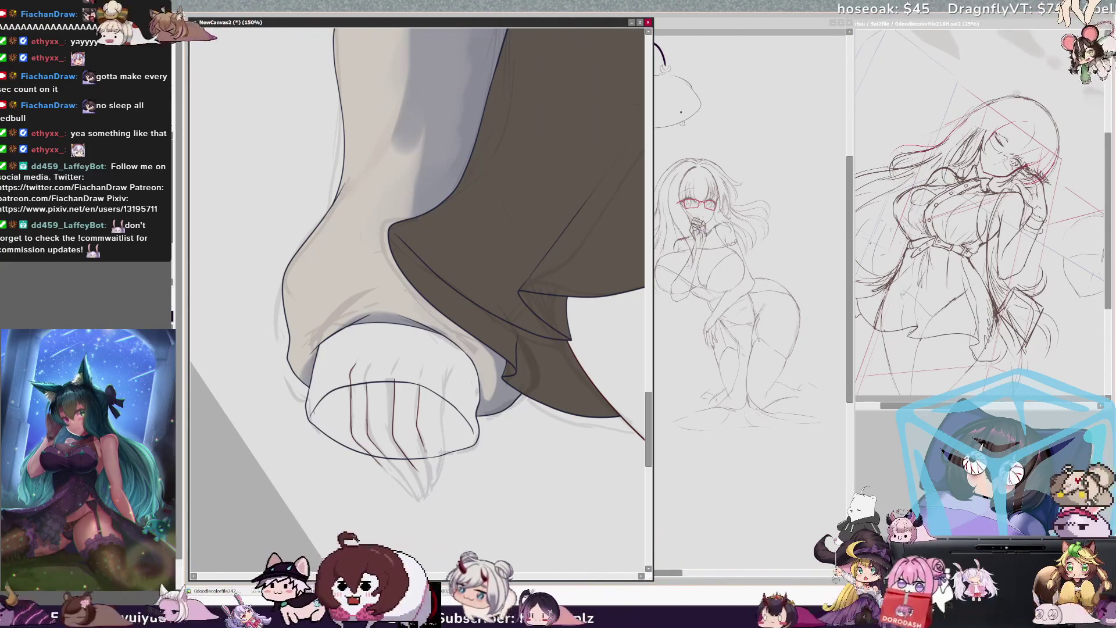
{"action": "key", "text": "ctrl+y"}
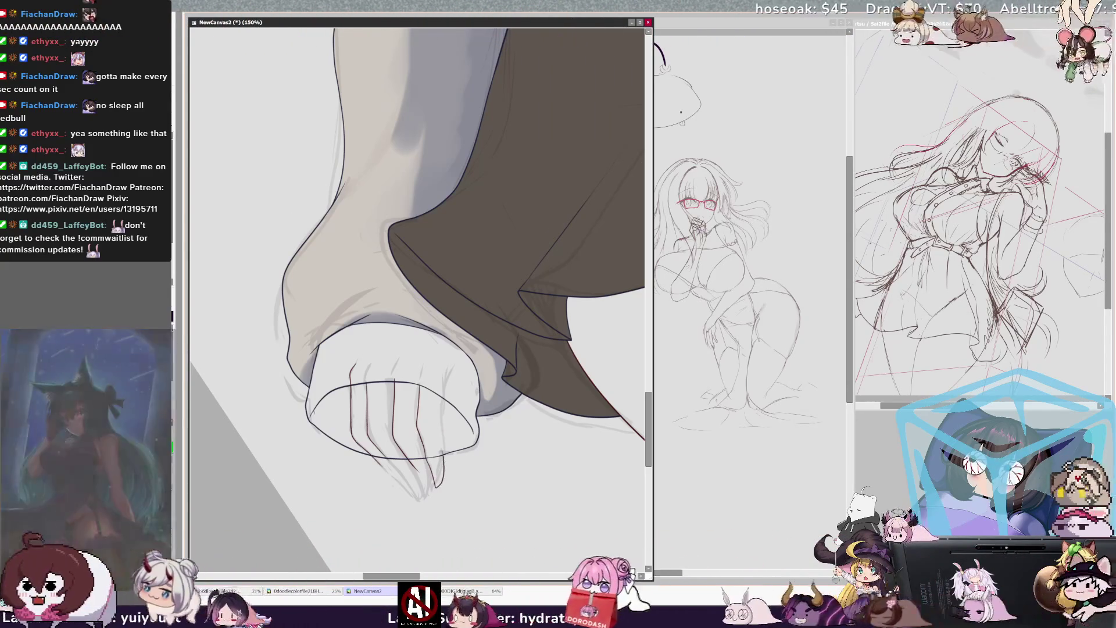
{"action": "key", "text": "ctrl+y"}
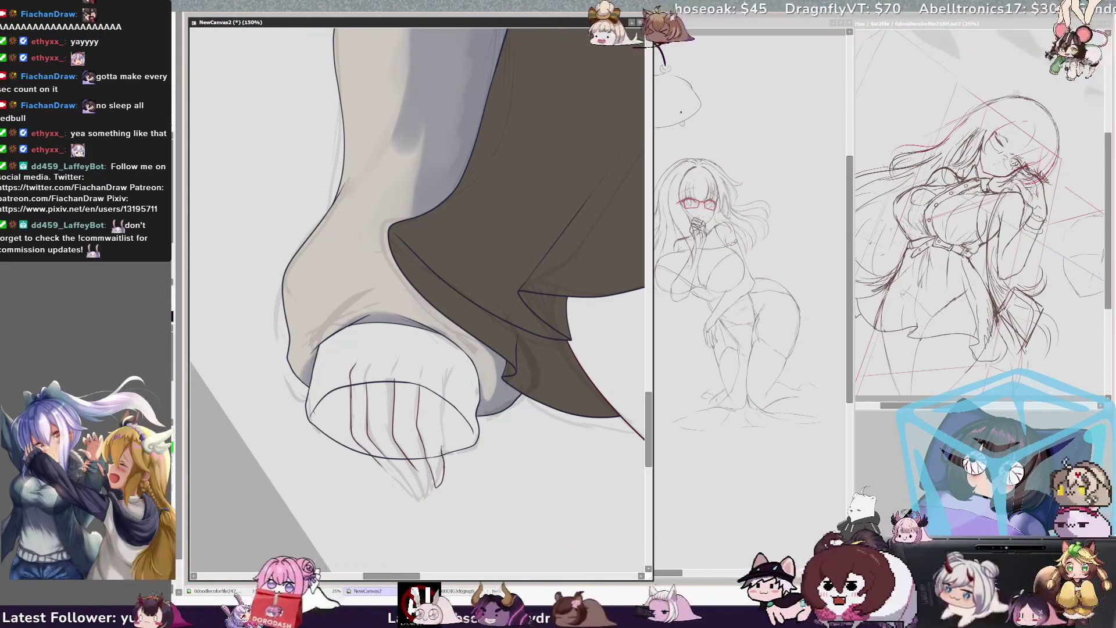
{"action": "key", "text": "ctrl+y"}
{"action": "key", "text": "ctrl+z"}
{"action": "key", "text": "ctrl+z"}
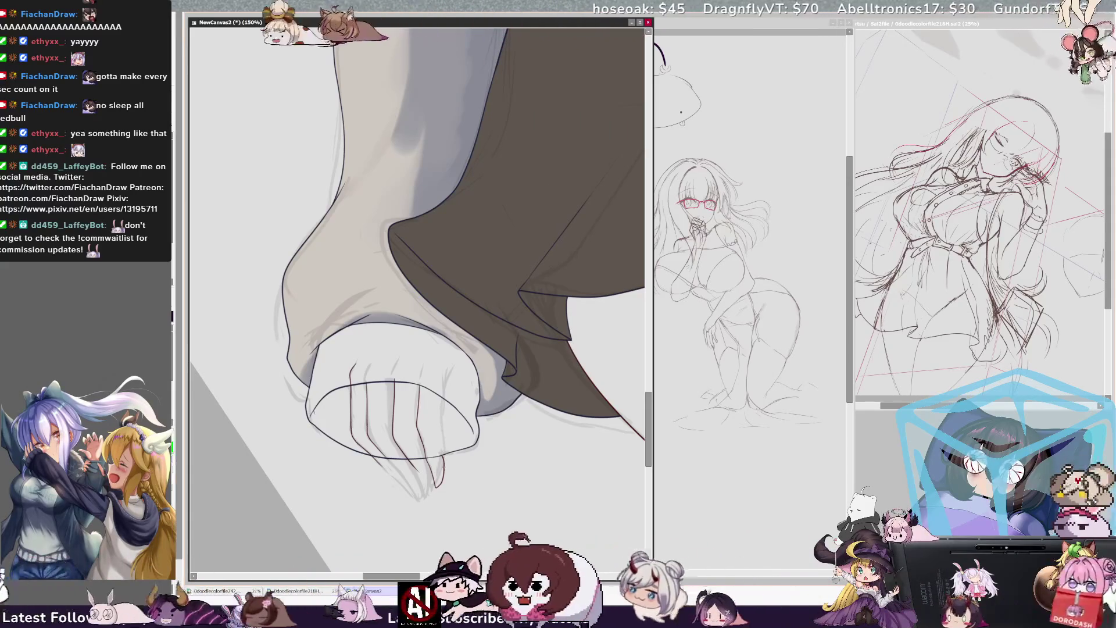
{"action": "key", "text": "ctrl+y"}
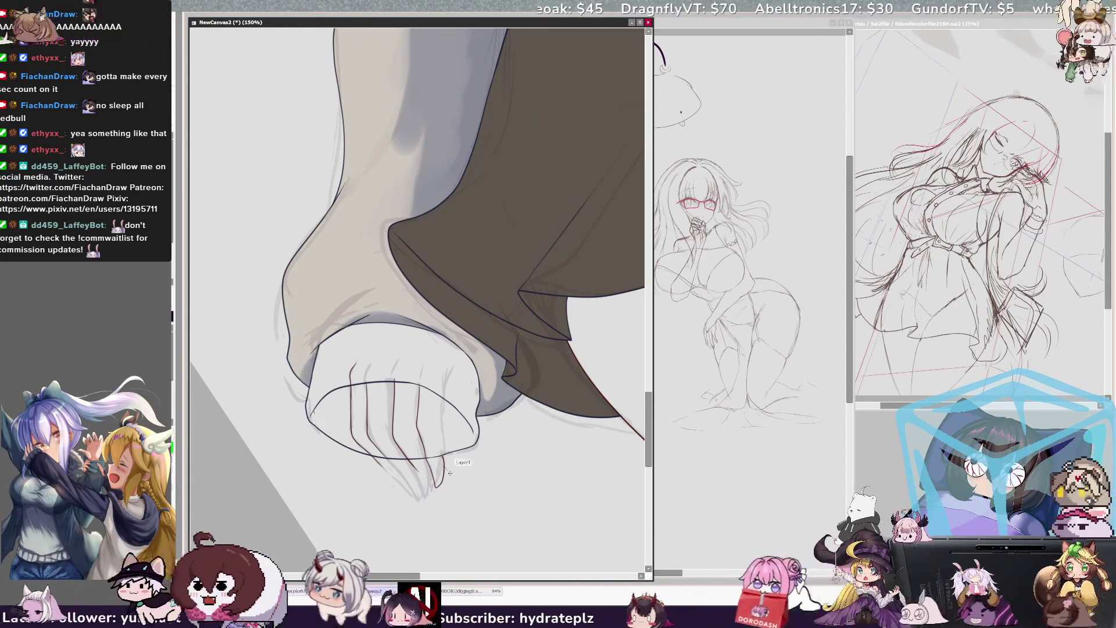
{"action": "key", "text": "ctrl+z"}
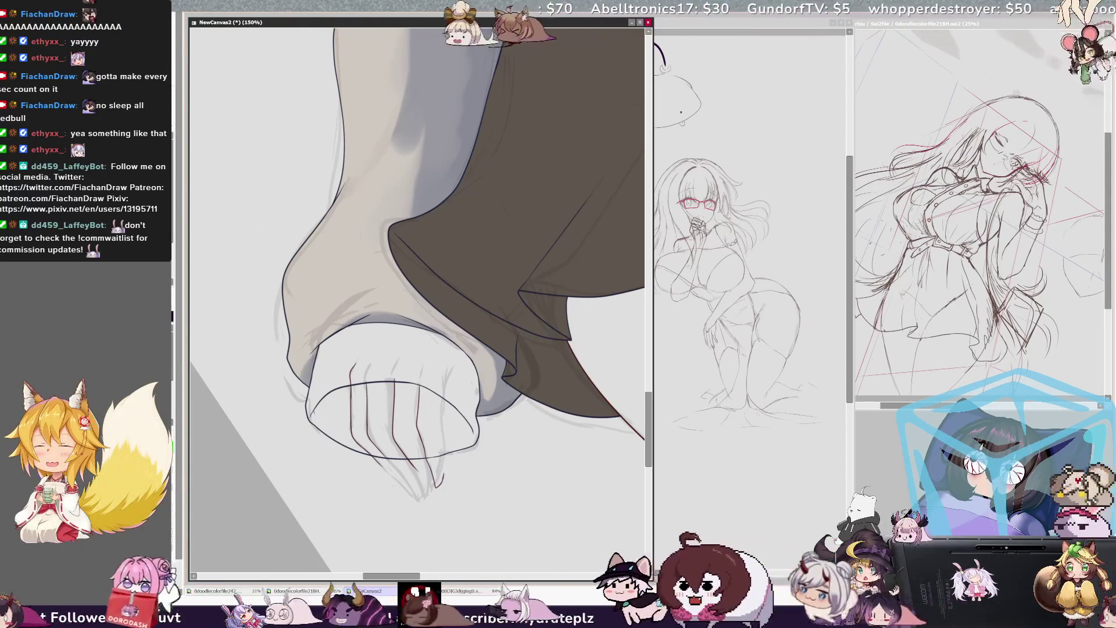
{"action": "key", "text": "ctrl+y"}
{"action": "key", "text": "ctrl+y"}
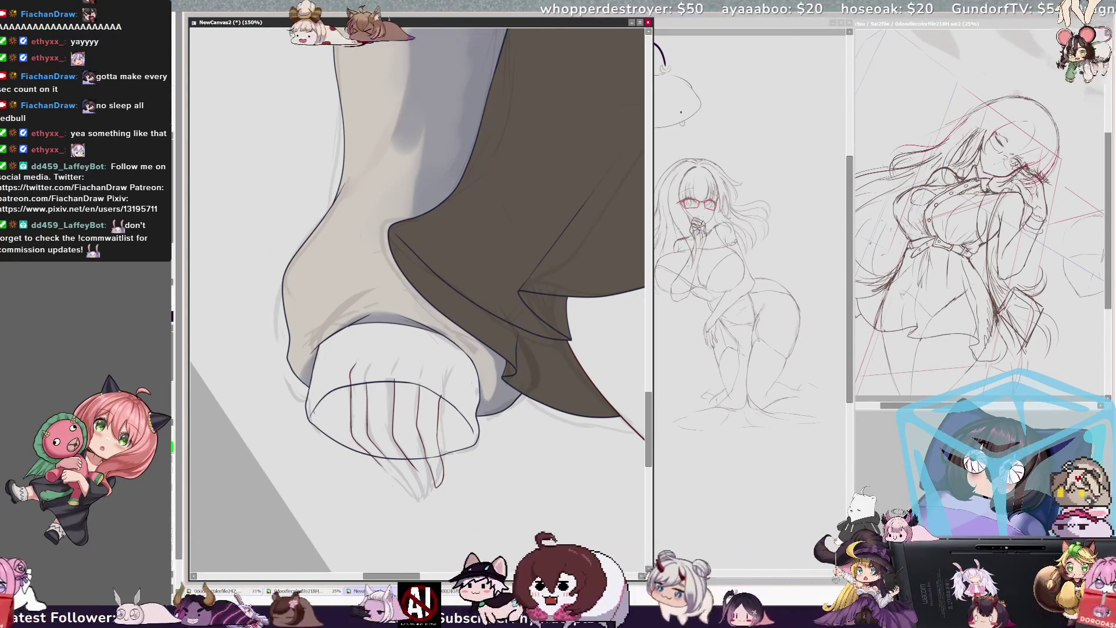
- In a rotated view, draw and darken fingertip lines and sketch a loose loop for another finger
{"action": "key", "text": "End"}
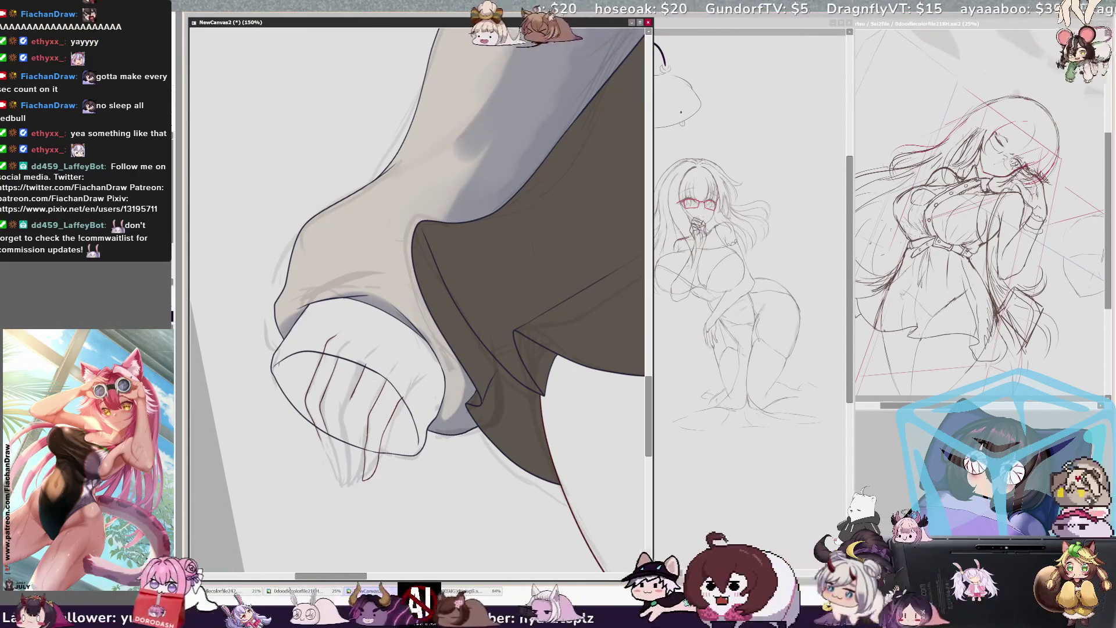
{"action": "left_click_drag", "start_coordinate": [348, 454], "coordinate": [350, 484]}
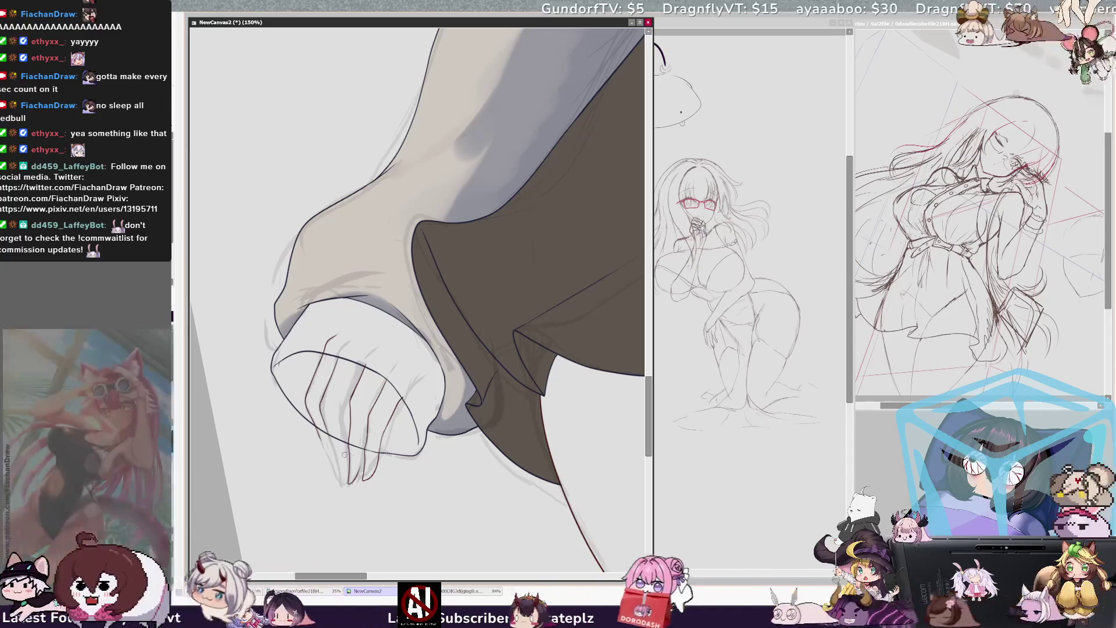
{"action": "left_click_drag", "start_coordinate": [349, 438], "coordinate": [349, 453]}
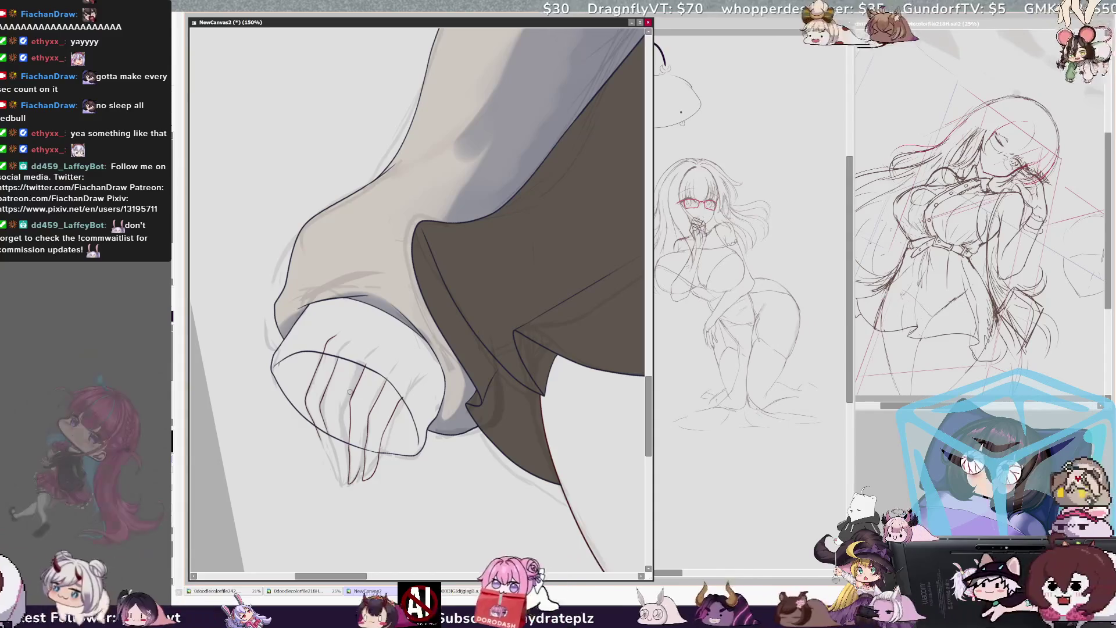
{"action": "key", "text": "h"}
{"action": "key", "text": "h"}
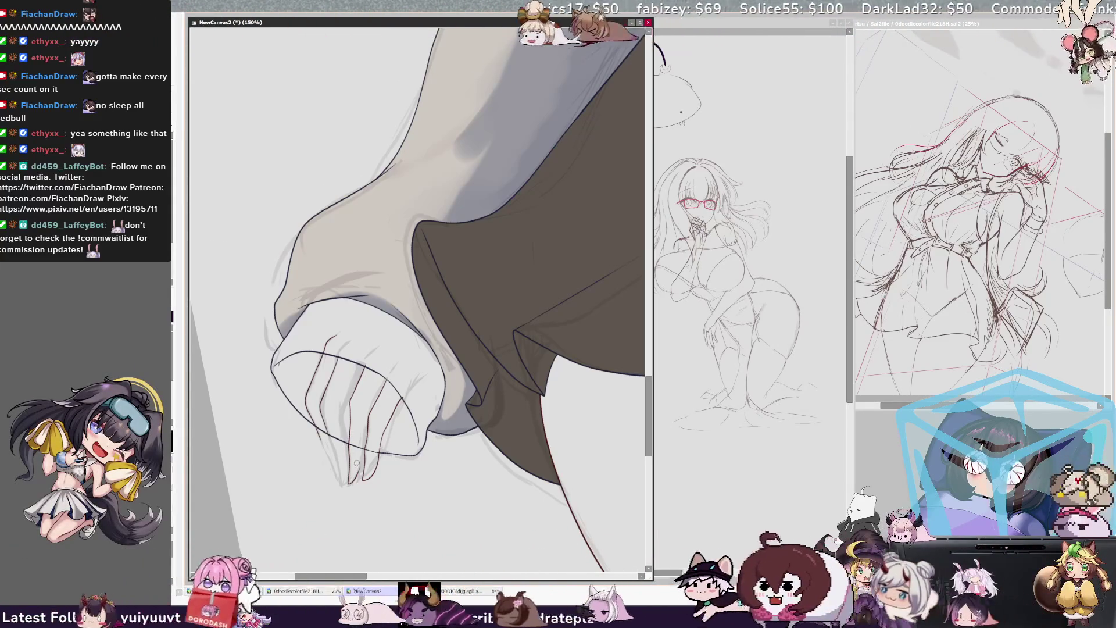
{"action": "left_click_drag", "start_coordinate": [352, 471], "coordinate": [349, 484]}
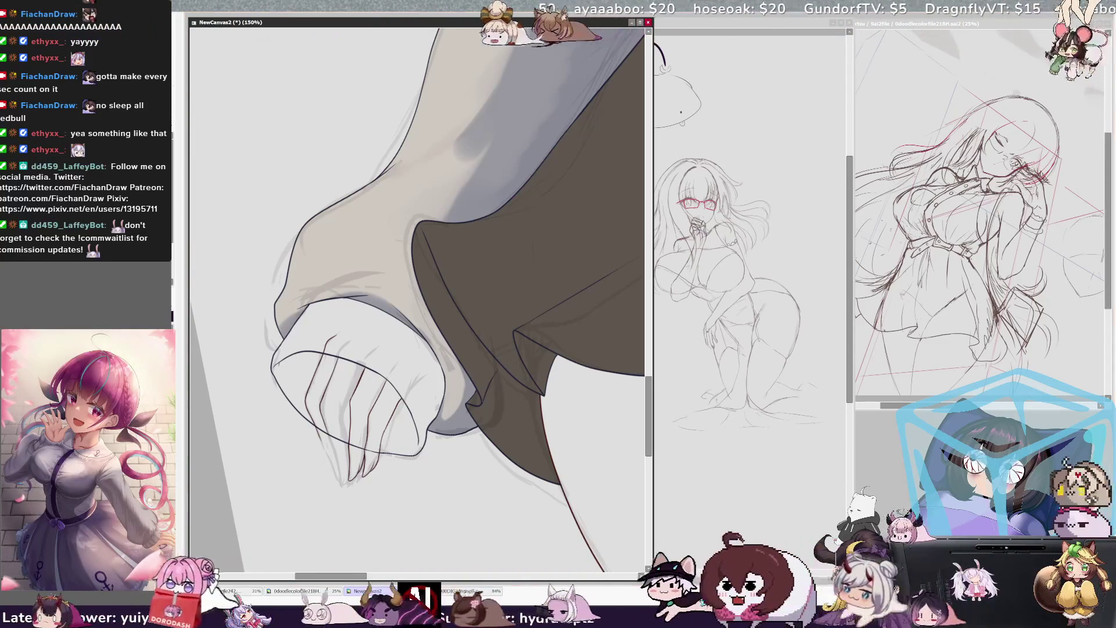
{"action": "mouse_move", "coordinate": [293, 355]}
{"action": "left_mouse_down"}
{"action": "mouse_move", "coordinate": [296, 422]}
{"action": "mouse_move", "coordinate": [342, 388]}
{"action": "mouse_move", "coordinate": [341, 342]}
{"action": "left_mouse_up"}
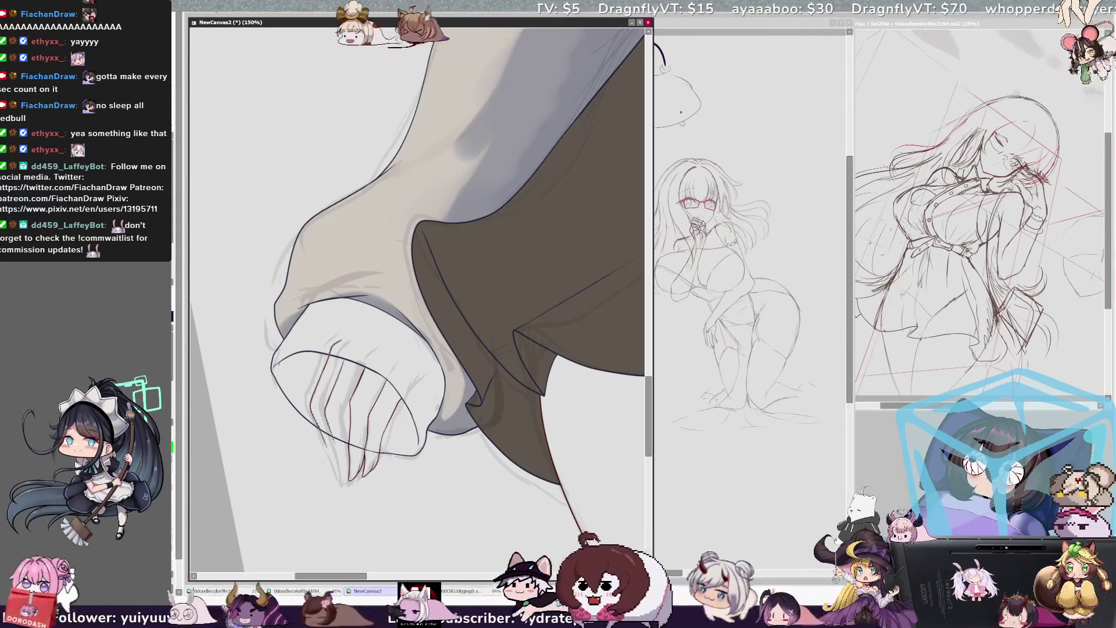
- Rotate the canvas view clockwise and scroll down to the sleeve over the skirt
{"action": "key", "text": "End"}
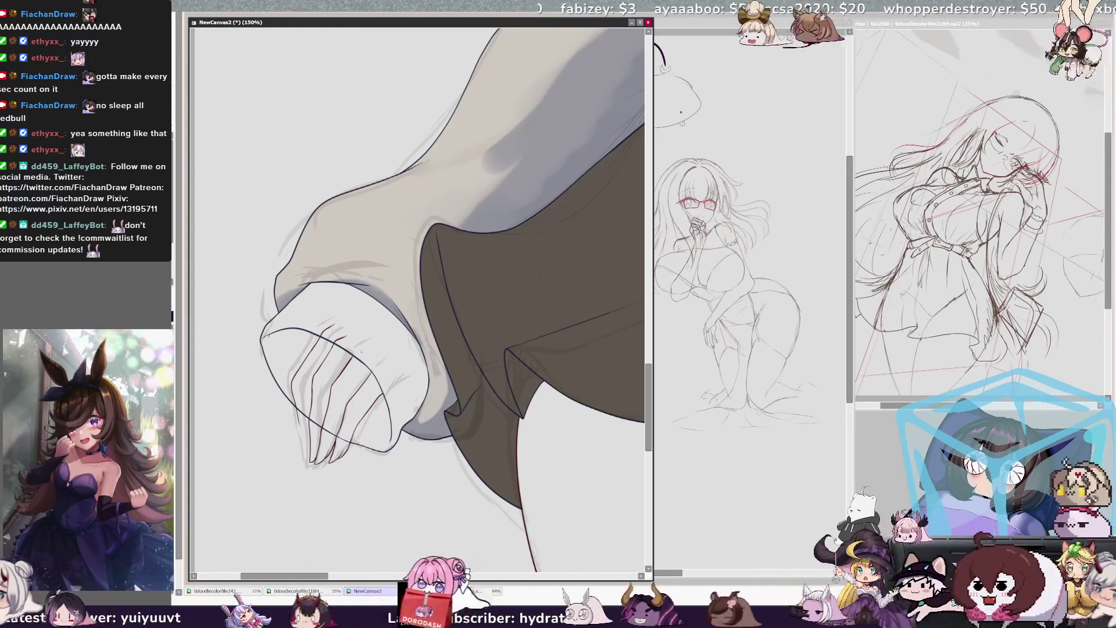
{"action": "scroll", "coordinate": [418, 299], "scroll_direction": "down", "scroll_amount": 2}
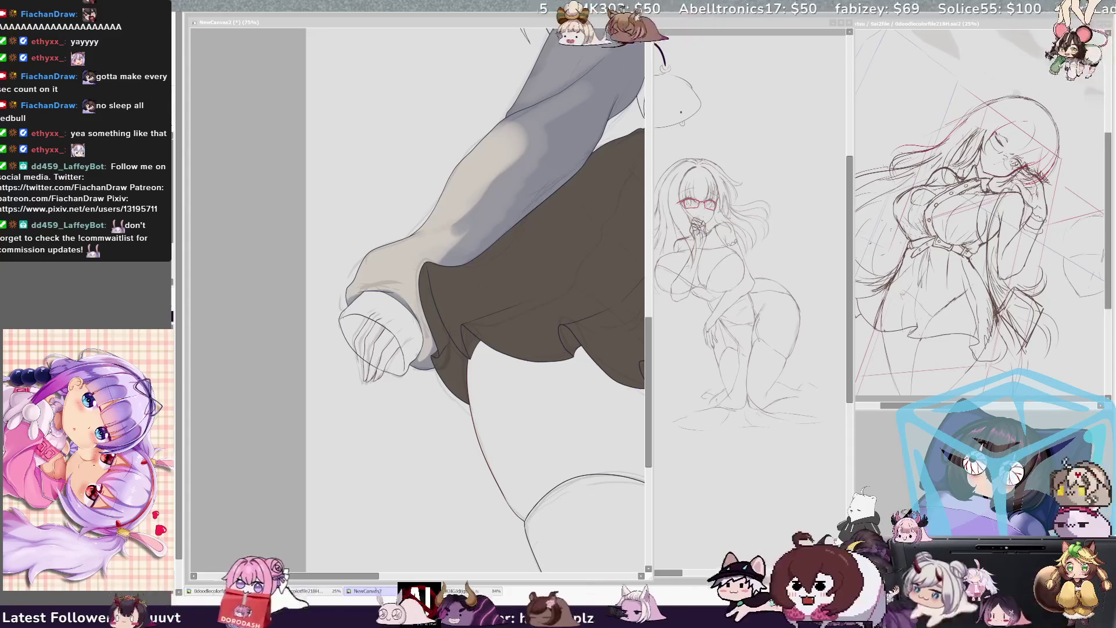
- Make the NewCanvas2 schoolgirl window active and zoom in on the sleeve and skirt
{"action": "left_click", "coordinate": [301, 22]}
{"action": "key", "text": "ctrl+plus"}
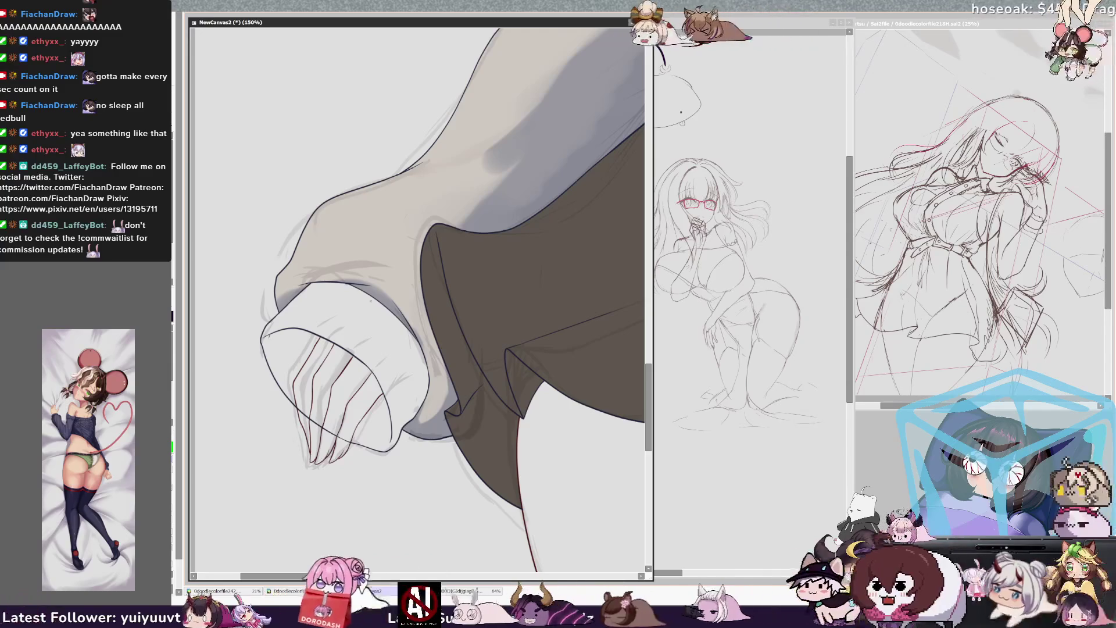
- Restore the unflipped view, zoom out to 16.6%, then zoom back to 50% on the figure
{"action": "key", "text": "h"}
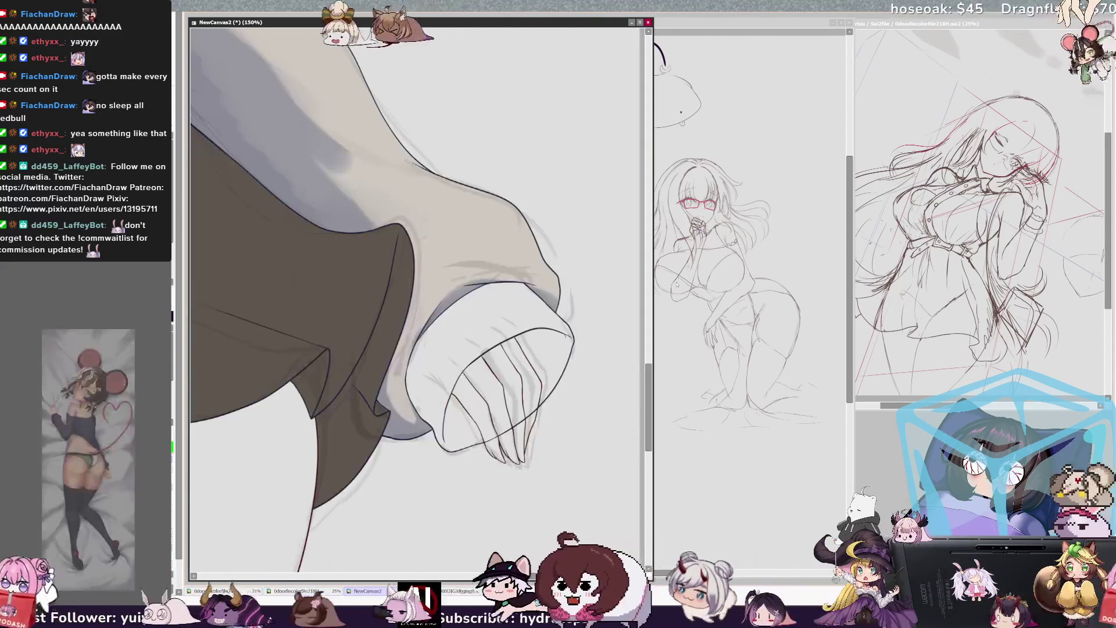
{"action": "key", "text": "h"}
{"action": "key", "text": "ctrl+minus"}
{"action": "key", "text": "ctrl+minus"}
{"action": "key", "text": "ctrl+minus"}
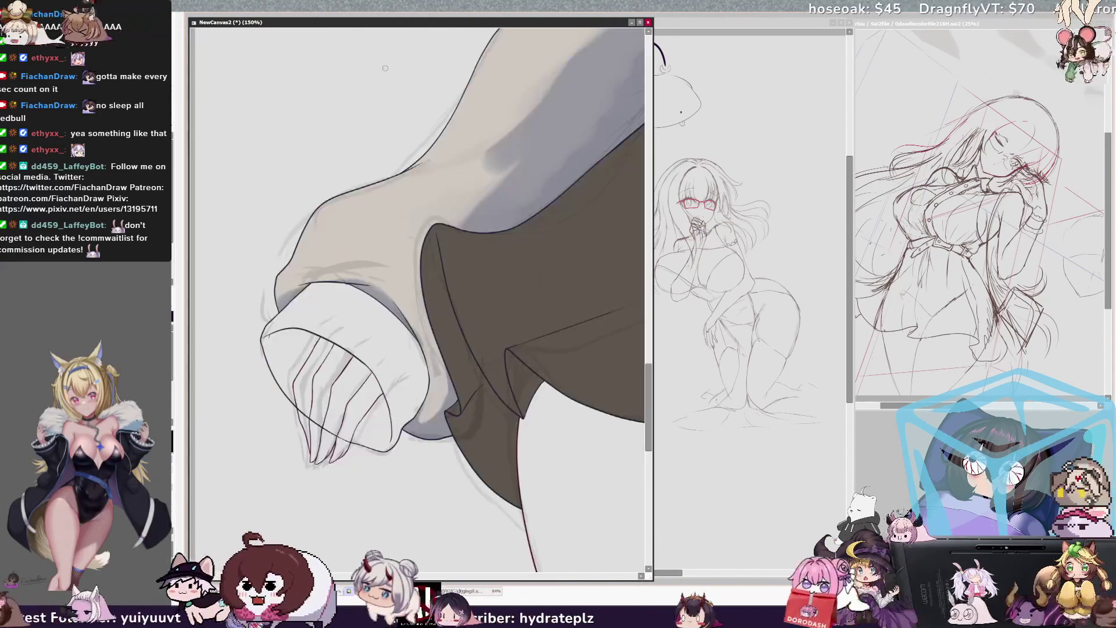
{"action": "key", "text": "ctrl+plus"}
{"action": "key", "text": "ctrl+plus"}
{"action": "key", "text": "ctrl+plus"}
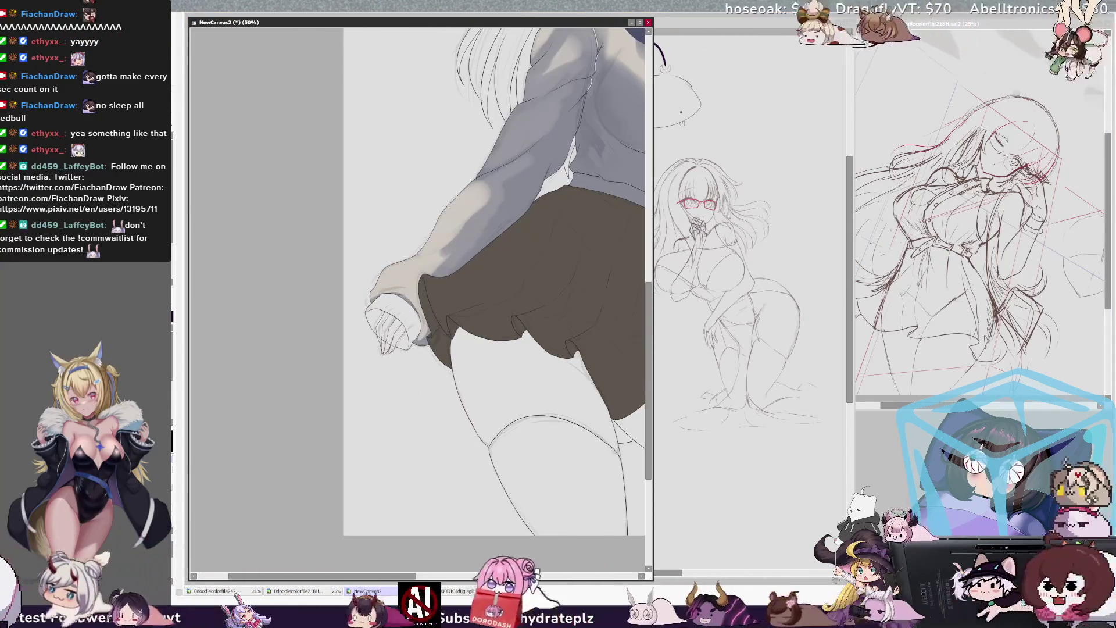
{"action": "scroll", "coordinate": [417, 279], "scroll_direction": "up", "scroll_amount": 10}
- Check the torso in a mirrored view, then bring the doodle colour file window forward
{"action": "key", "text": "h"}
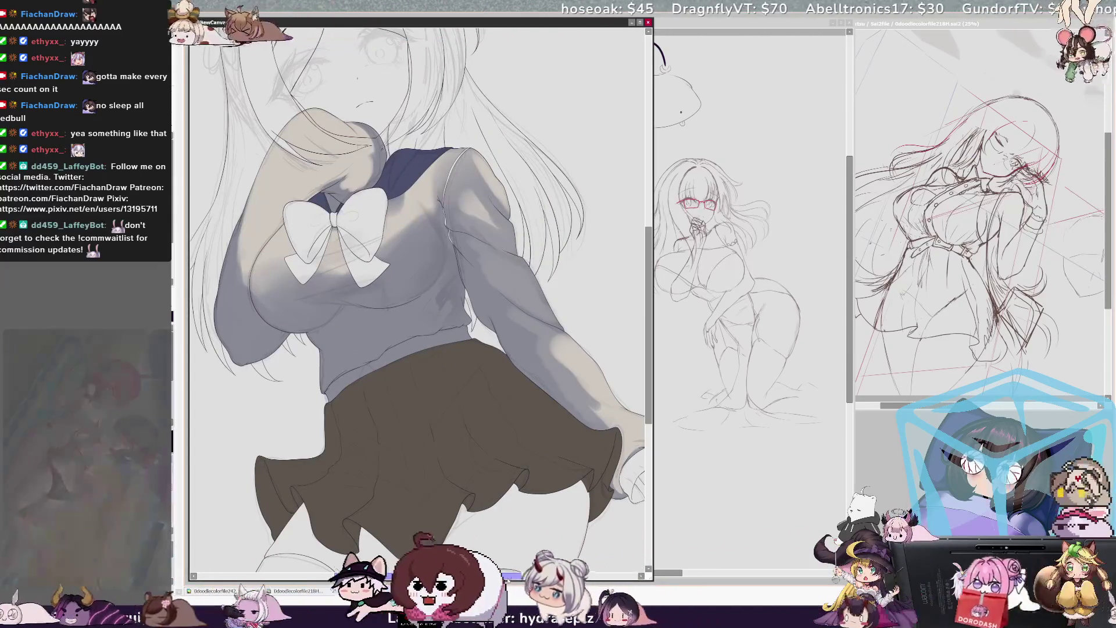
{"action": "scroll", "coordinate": [417, 299], "scroll_direction": "right", "scroll_amount": 3}
{"action": "scroll", "coordinate": [417, 299], "scroll_direction": "down", "scroll_amount": 2}
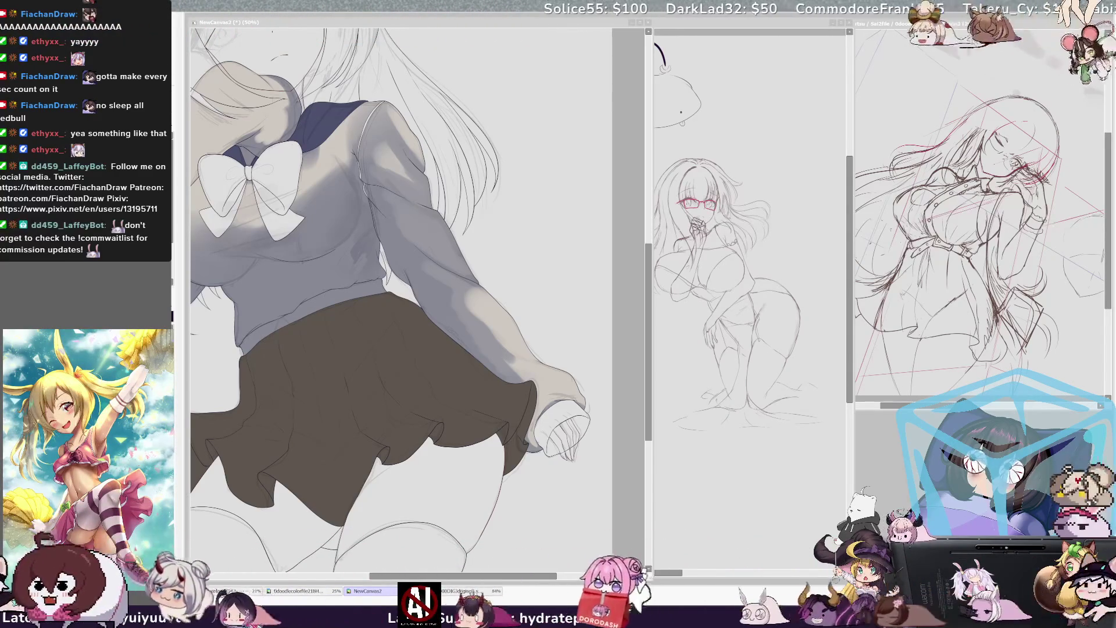
{"action": "key", "text": "ctrl+Tab"}
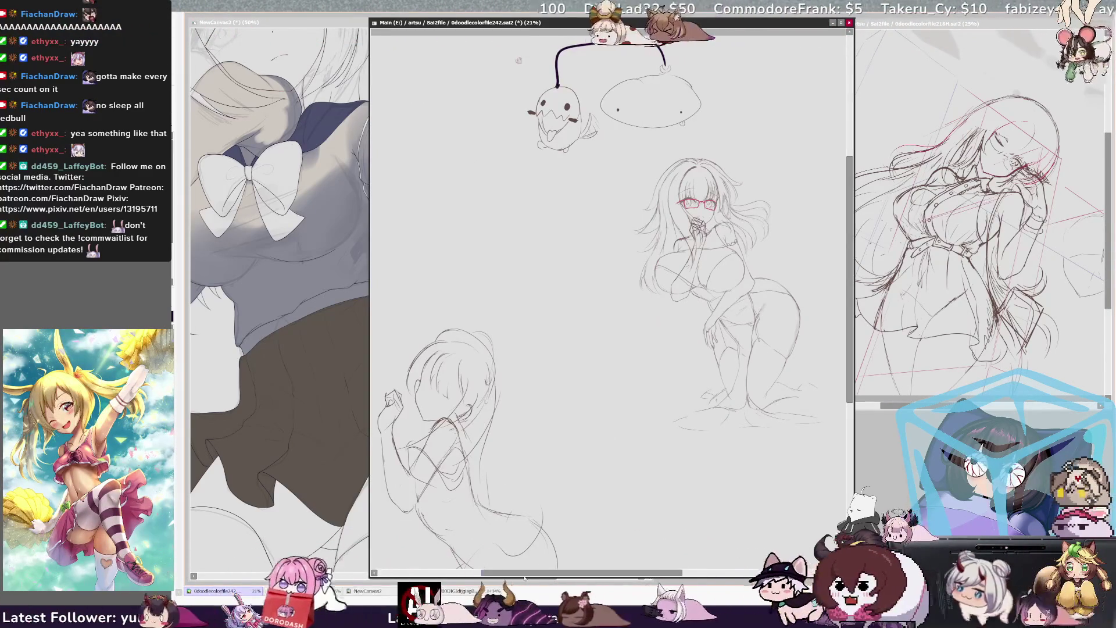
{"action": "scroll", "coordinate": [610, 291], "scroll_direction": "right", "scroll_amount": 1}
{"action": "left_click_drag", "start_coordinate": [369, 290], "coordinate": [579, 291]}
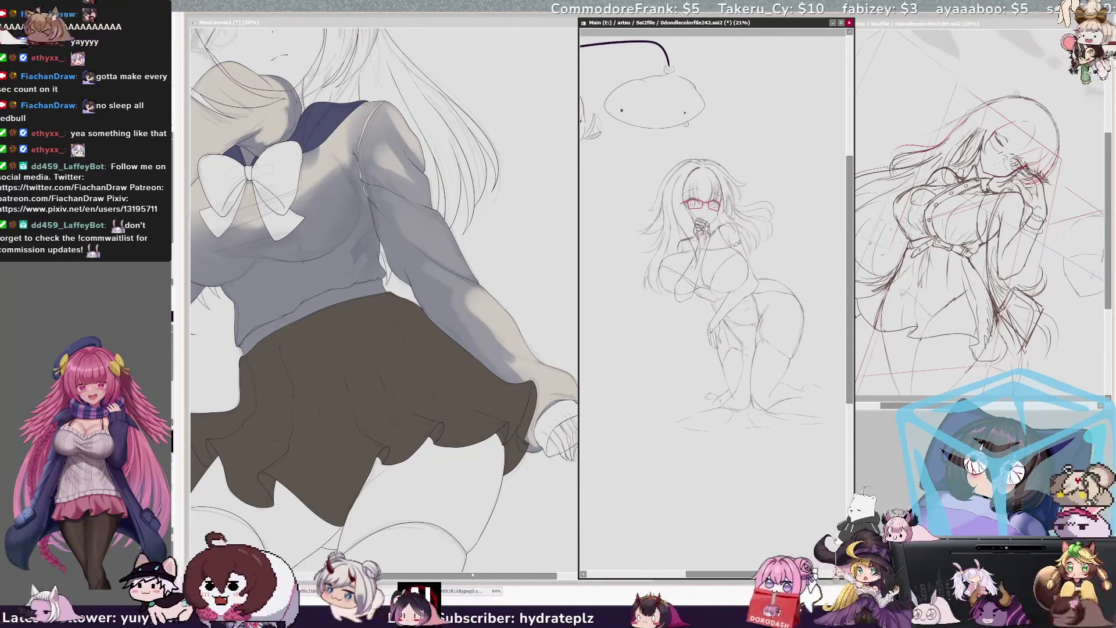
{"action": "left_click", "coordinate": [561, 542]}
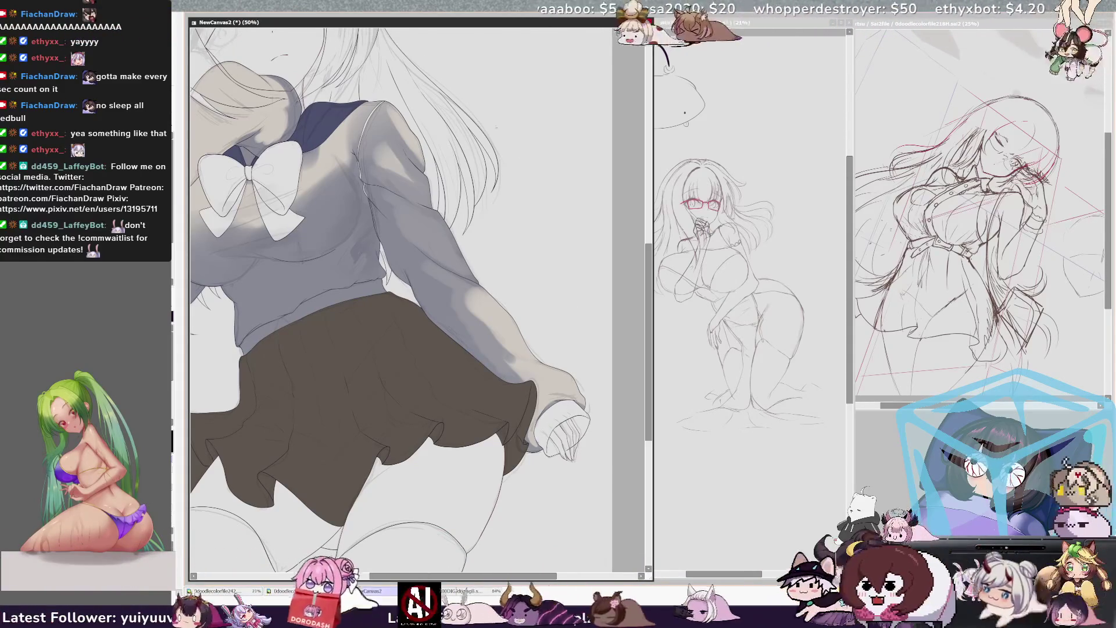
{"action": "scroll", "coordinate": [401, 291], "scroll_direction": "up", "scroll_amount": 2}
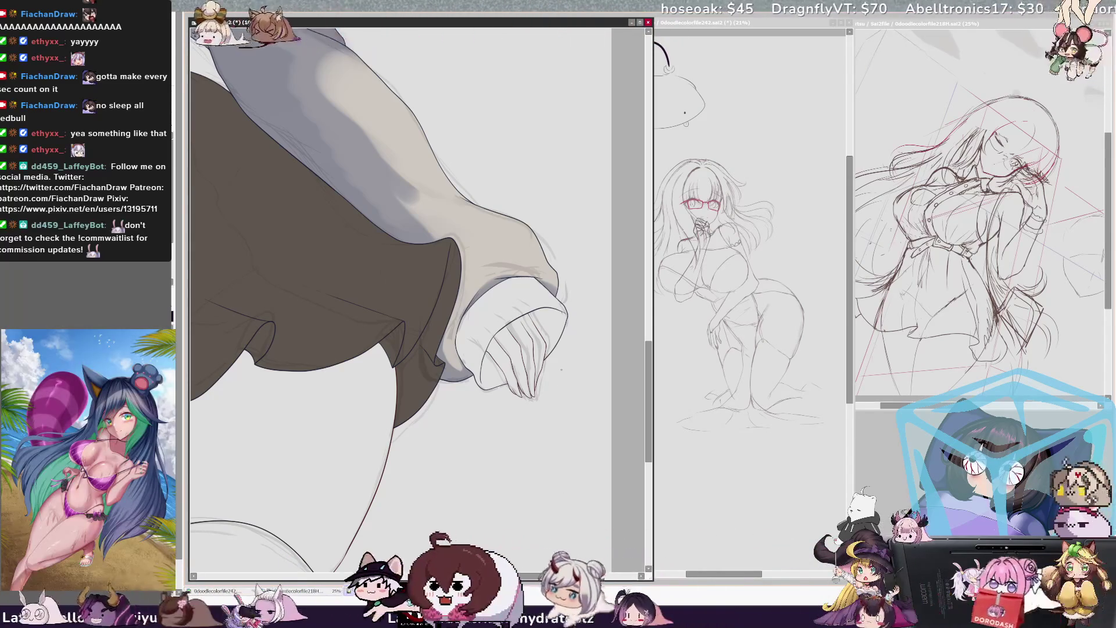
- Zoom out over the skirt and legs, then pan up to the torso and bow
{"action": "scroll", "coordinate": [419, 290], "scroll_direction": "up", "scroll_amount": 5}
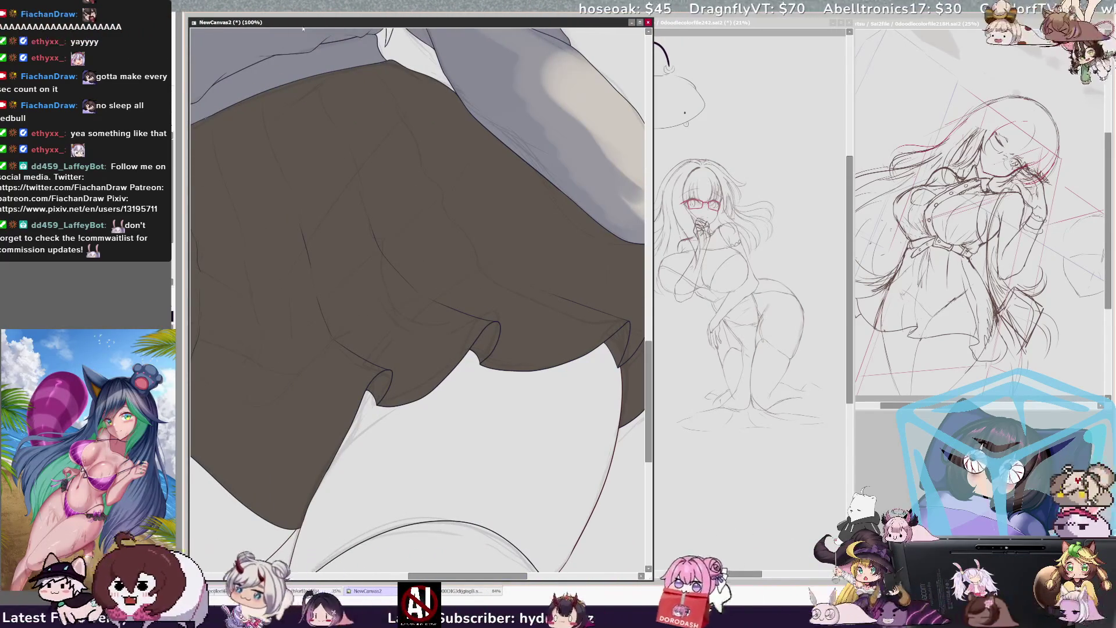
{"action": "key", "text": "Page_Down"}
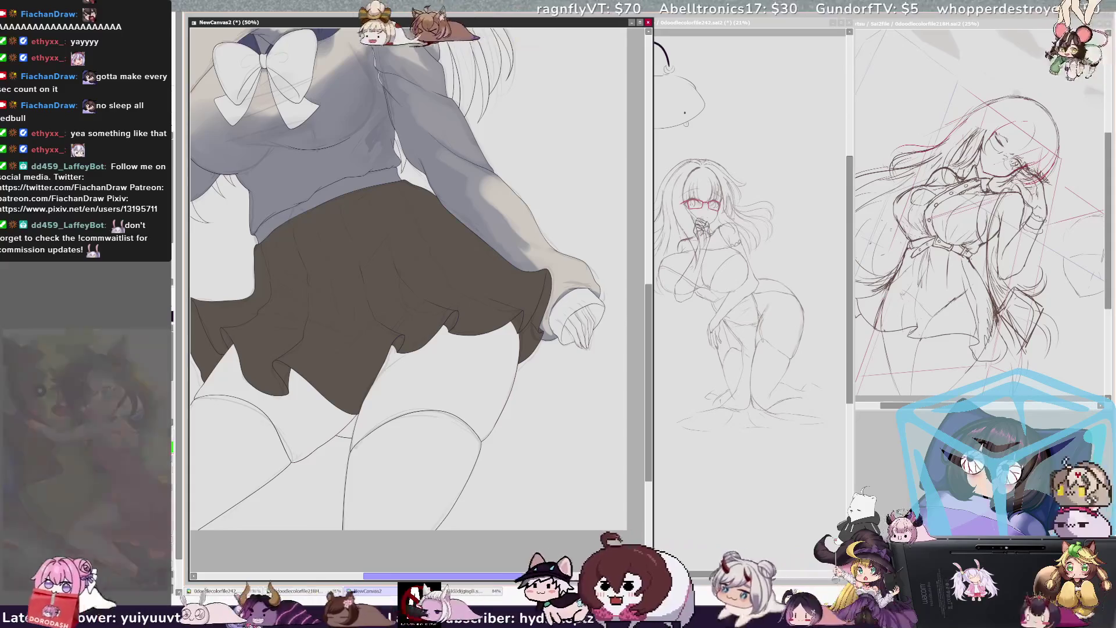
{"action": "scroll", "coordinate": [418, 290], "scroll_direction": "left", "scroll_amount": 3}
{"action": "scroll", "coordinate": [418, 279], "scroll_direction": "right", "scroll_amount": 3}
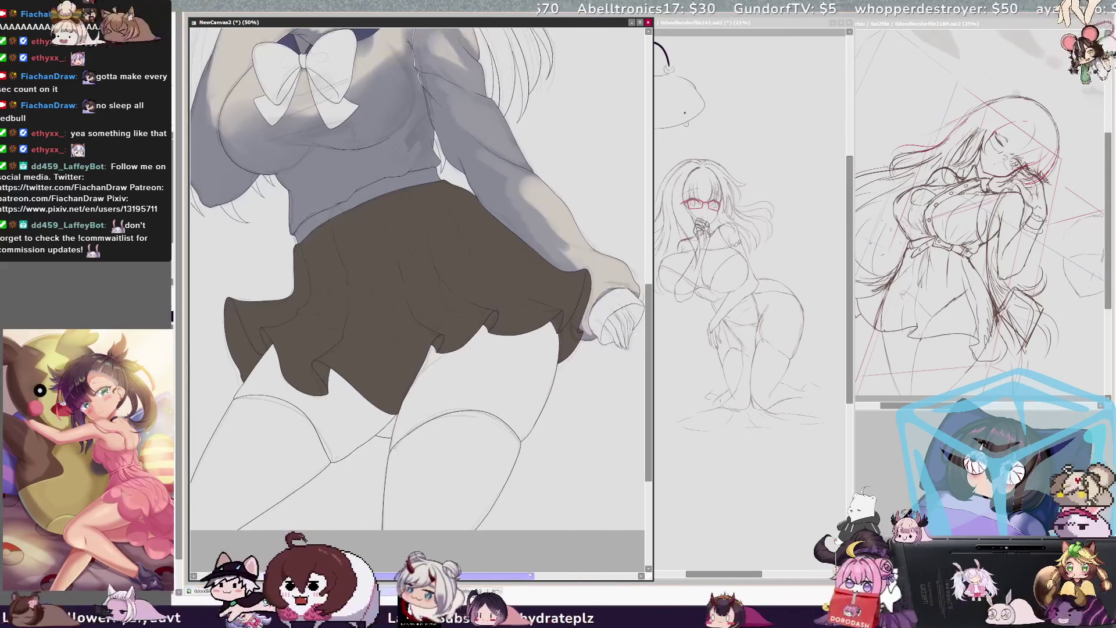
{"action": "left_click_drag", "start_coordinate": [649, 422], "coordinate": [656, 367]}
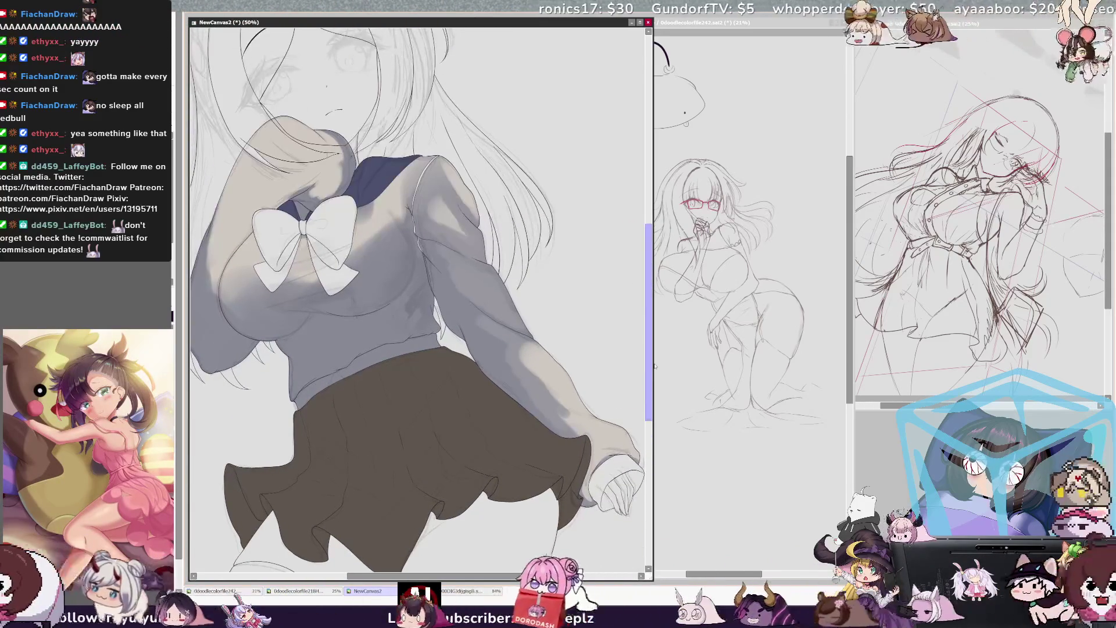
- Pan the view up onto the sketched face and lasso the eye on the left
{"action": "scroll", "coordinate": [418, 291], "scroll_direction": "left", "scroll_amount": 2}
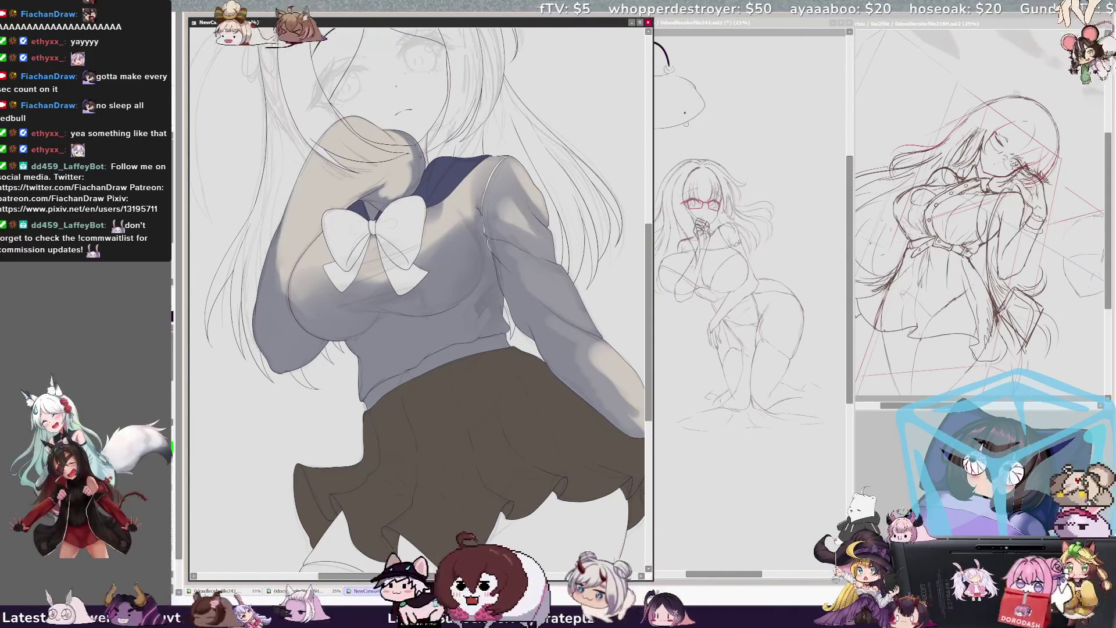
{"action": "scroll", "coordinate": [416, 290], "scroll_direction": "up", "scroll_amount": 4}
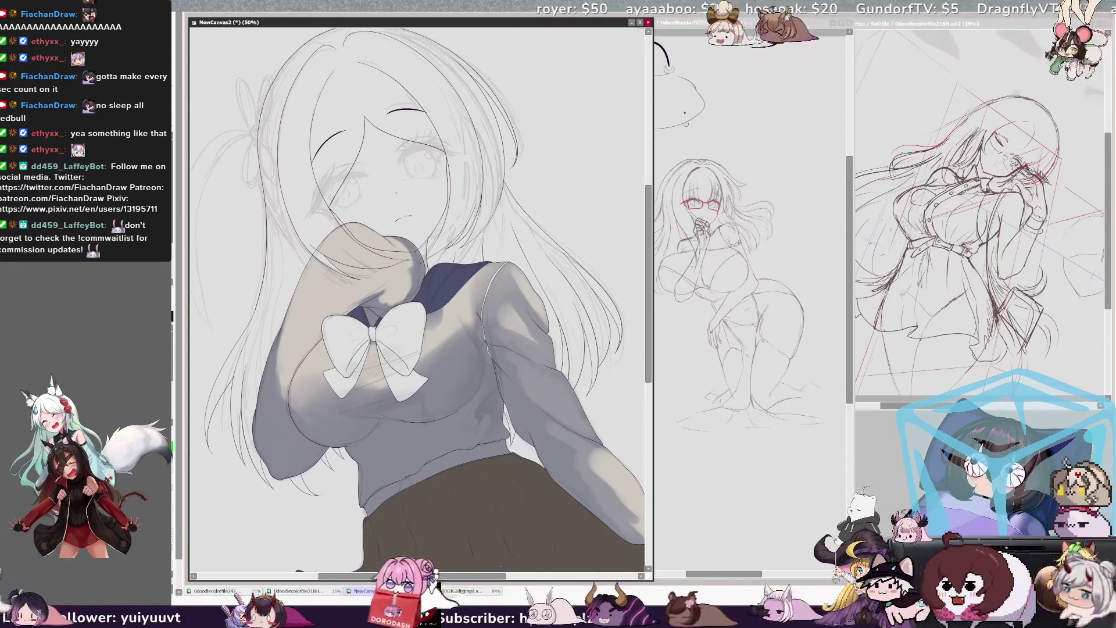
{"action": "left_click_drag", "start_coordinate": [491, 578], "coordinate": [483, 576]}
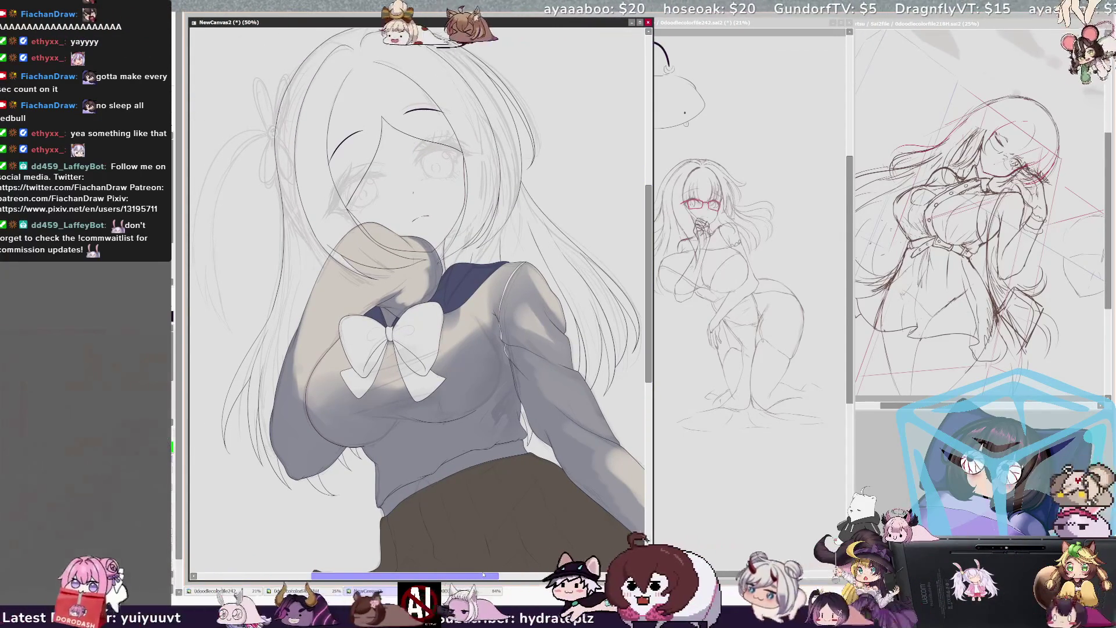
{"action": "left_click_drag", "start_coordinate": [649, 276], "coordinate": [647, 256]}
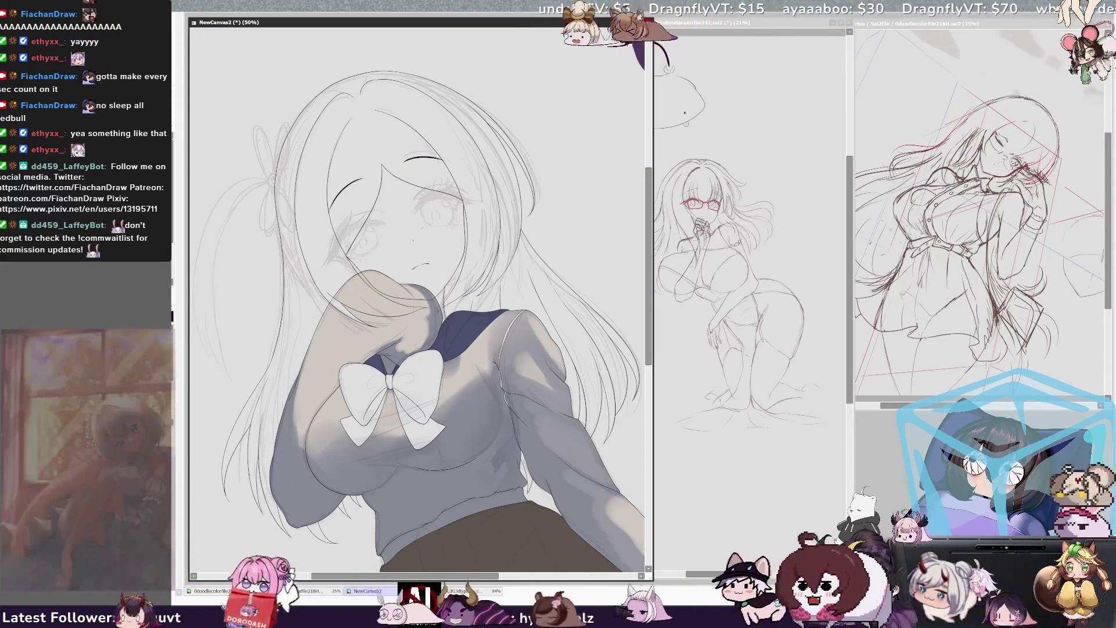
{"action": "mouse_move", "coordinate": [314, 244]}
{"action": "left_mouse_down"}
{"action": "mouse_move", "coordinate": [343, 270]}
{"action": "mouse_move", "coordinate": [400, 224]}
{"action": "mouse_move", "coordinate": [349, 207]}
{"action": "left_mouse_up"}
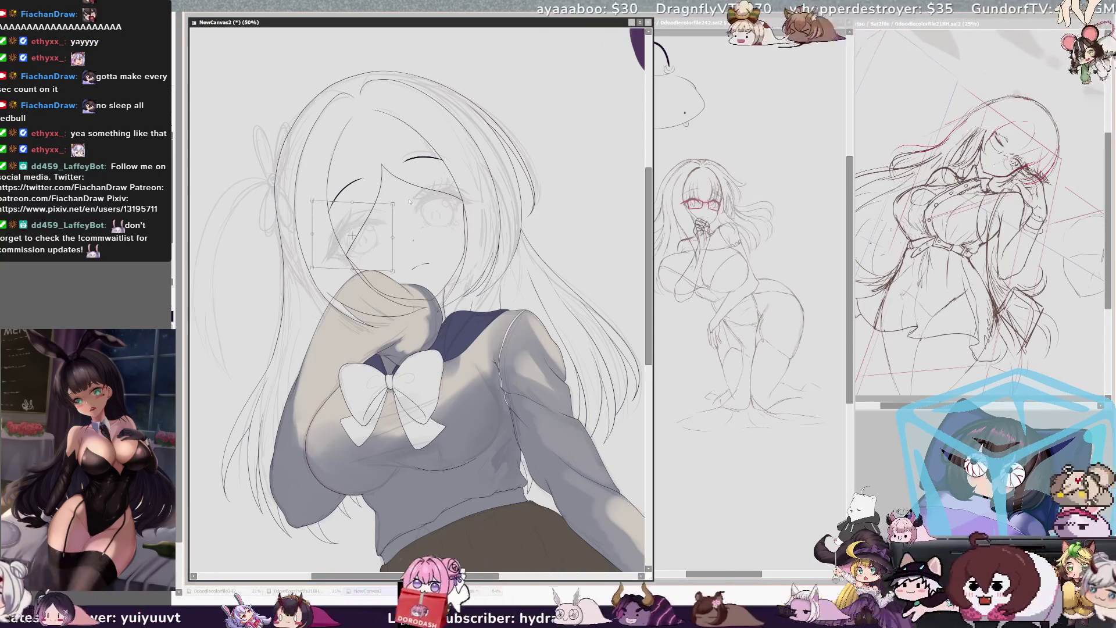
- Tilt, nudge and stretch the lassoed left eye, then apply the transform
{"action": "left_click_drag", "start_coordinate": [399, 209], "coordinate": [398, 214]}
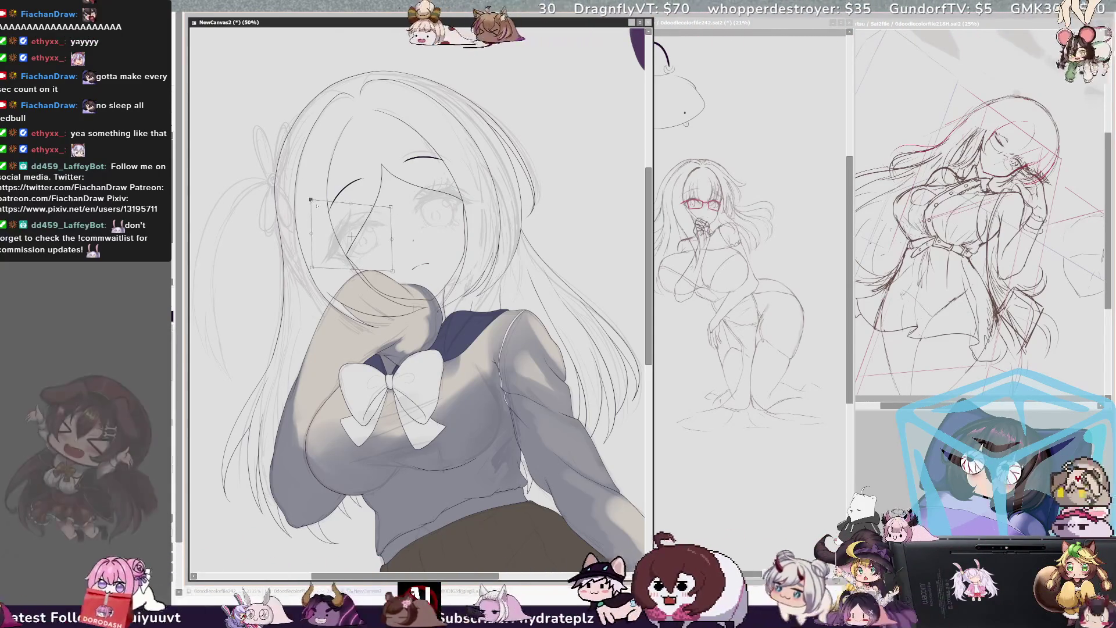
{"action": "left_click_drag", "start_coordinate": [362, 221], "coordinate": [360, 220]}
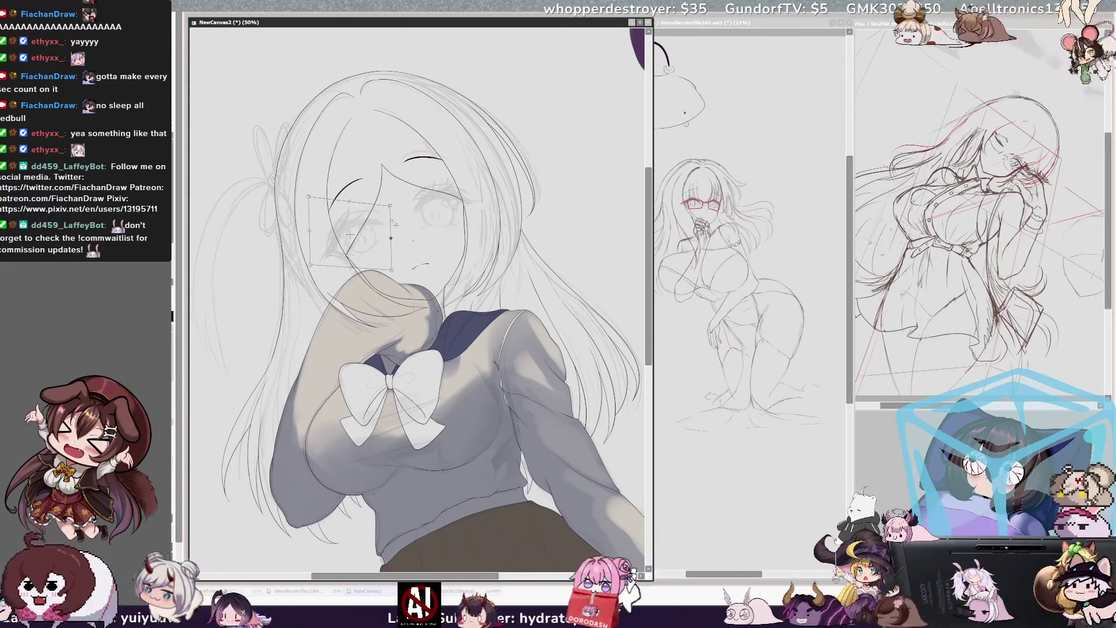
{"action": "left_click_drag", "start_coordinate": [376, 214], "coordinate": [378, 214]}
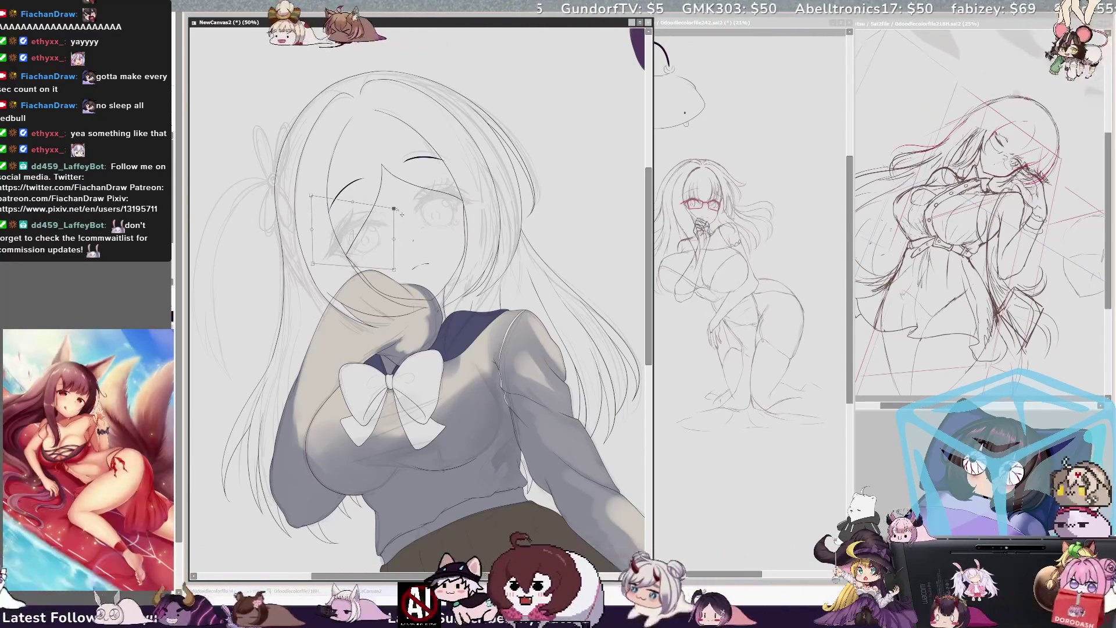
{"action": "left_click_drag", "start_coordinate": [318, 200], "coordinate": [317, 197]}
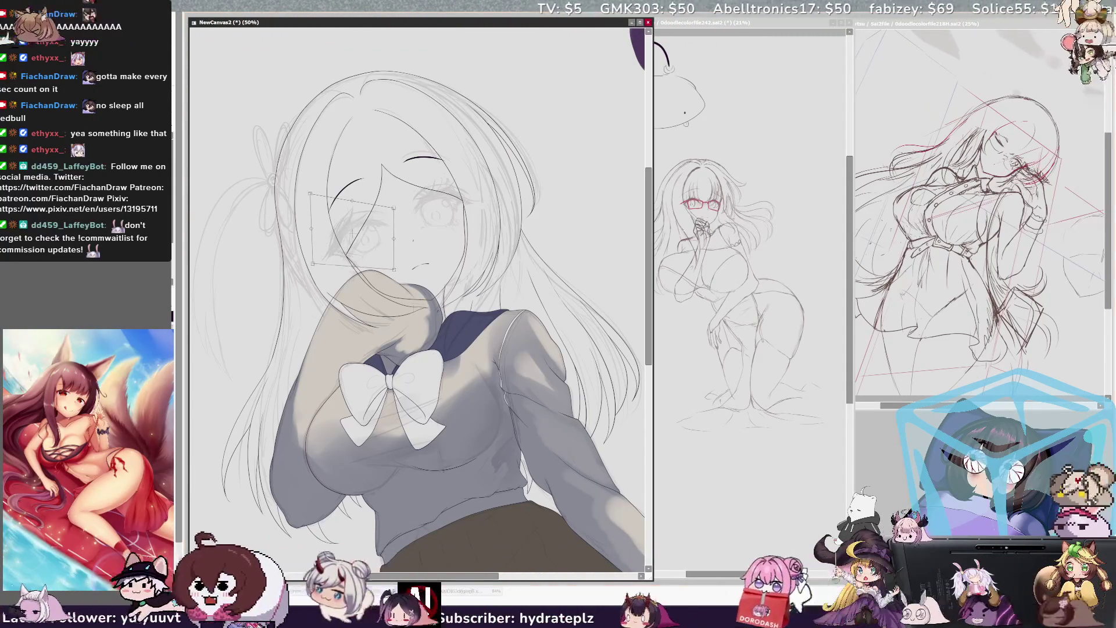
{"action": "key", "text": "Return"}
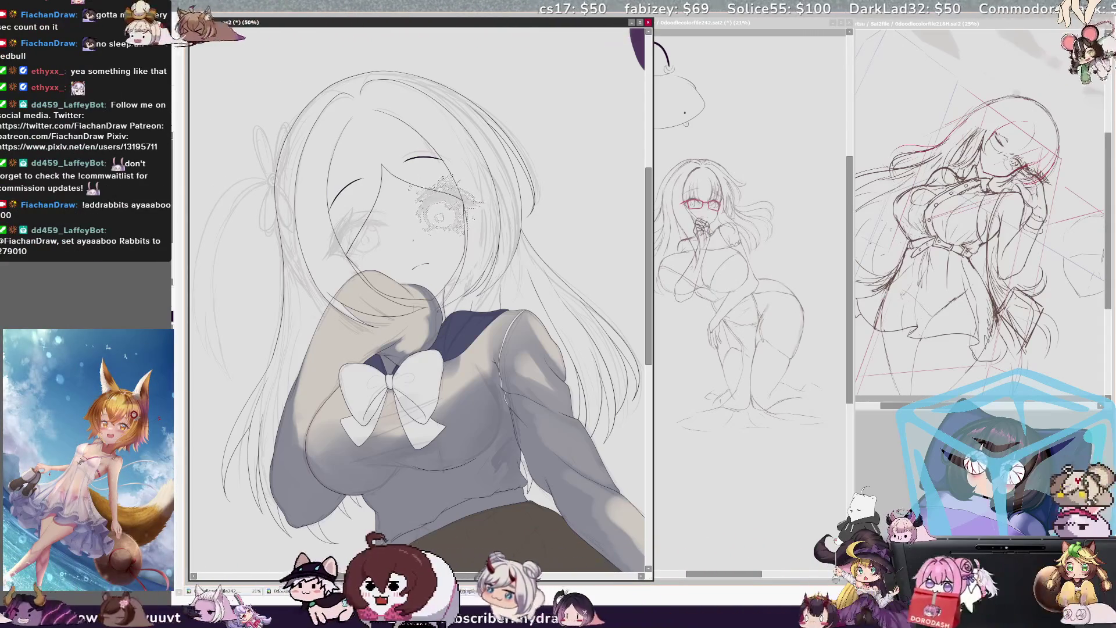
- Skew the right eye's edges in a mirrored view, lower its top-right corner, and apply
{"action": "key", "text": "h"}
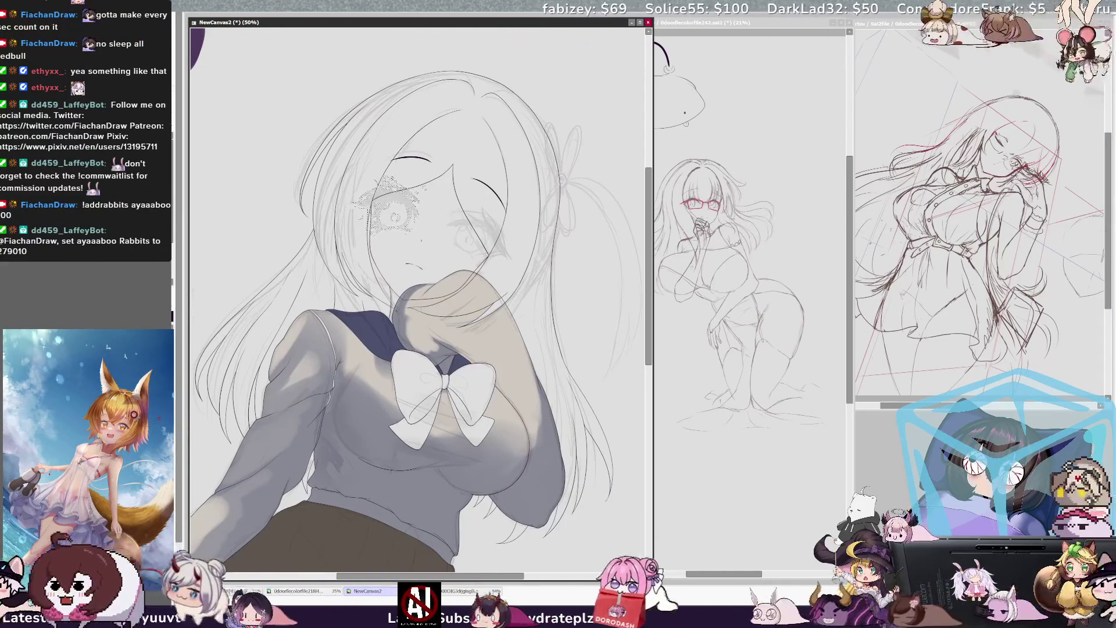
{"action": "left_click_drag", "start_coordinate": [392, 243], "coordinate": [401, 245]}
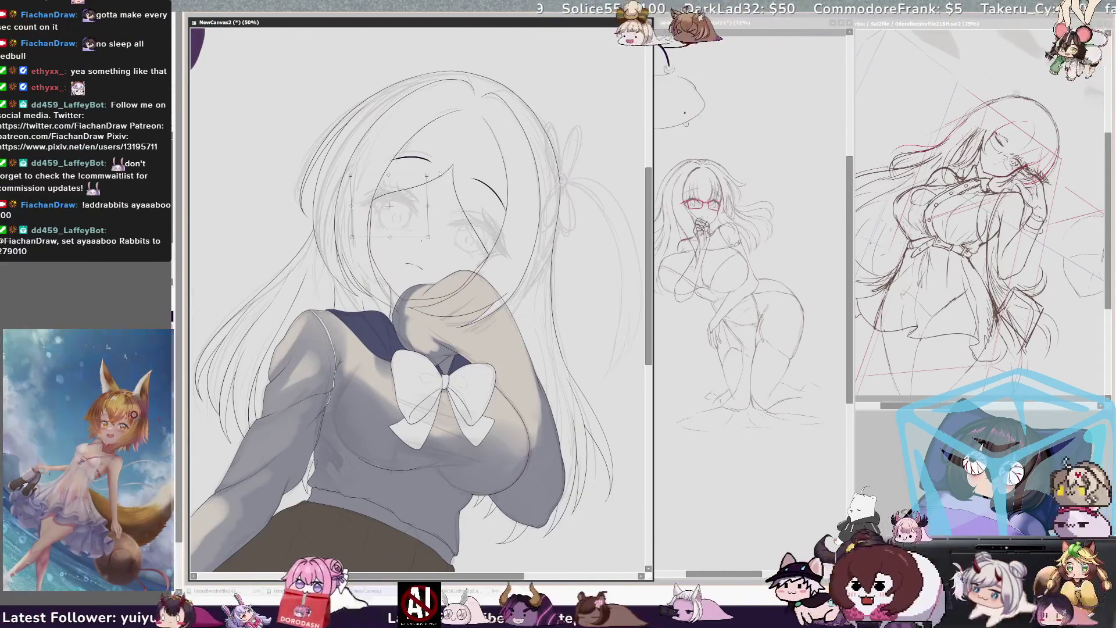
{"action": "left_click_drag", "start_coordinate": [397, 238], "coordinate": [400, 238]}
{"action": "left_click_drag", "start_coordinate": [429, 176], "coordinate": [428, 175]}
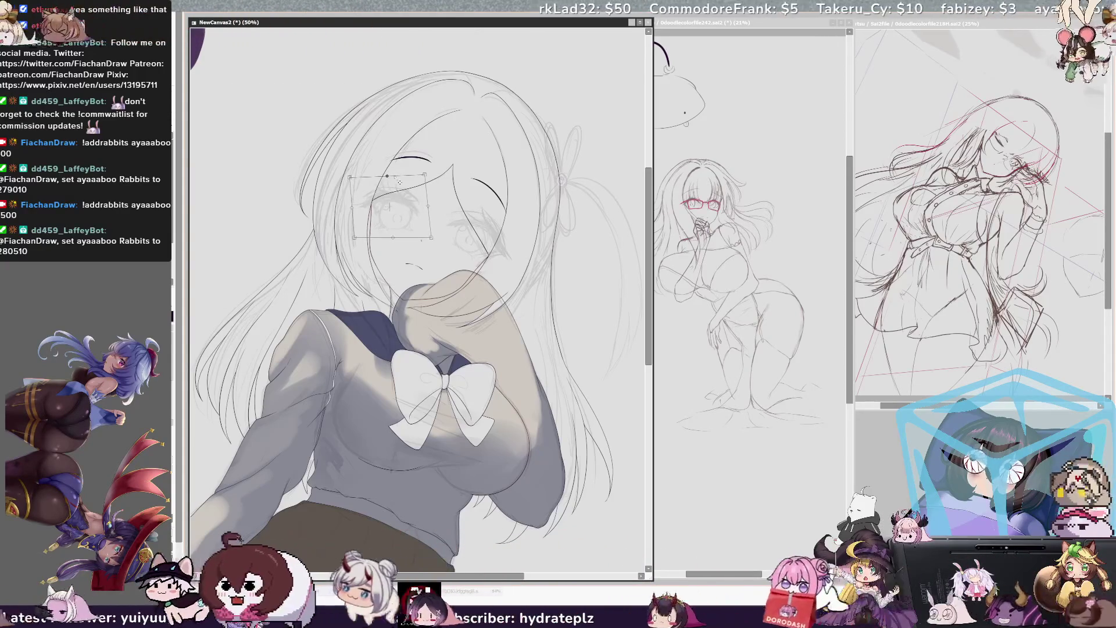
{"action": "key", "text": "h"}
{"action": "left_click_drag", "start_coordinate": [494, 181], "coordinate": [494, 184]}
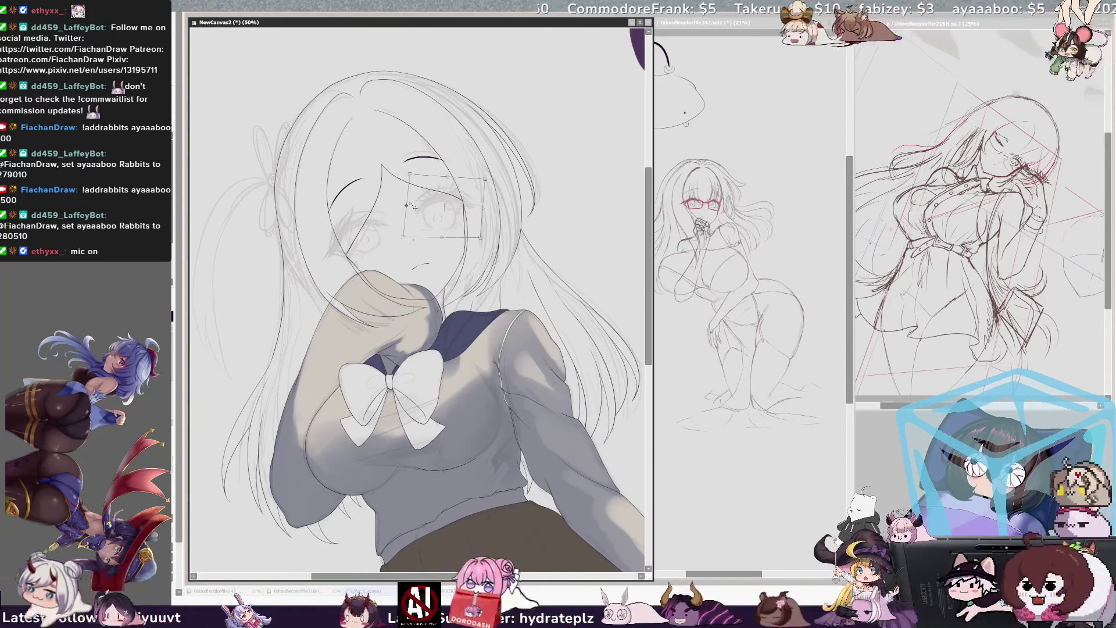
{"action": "key", "text": "Return"}
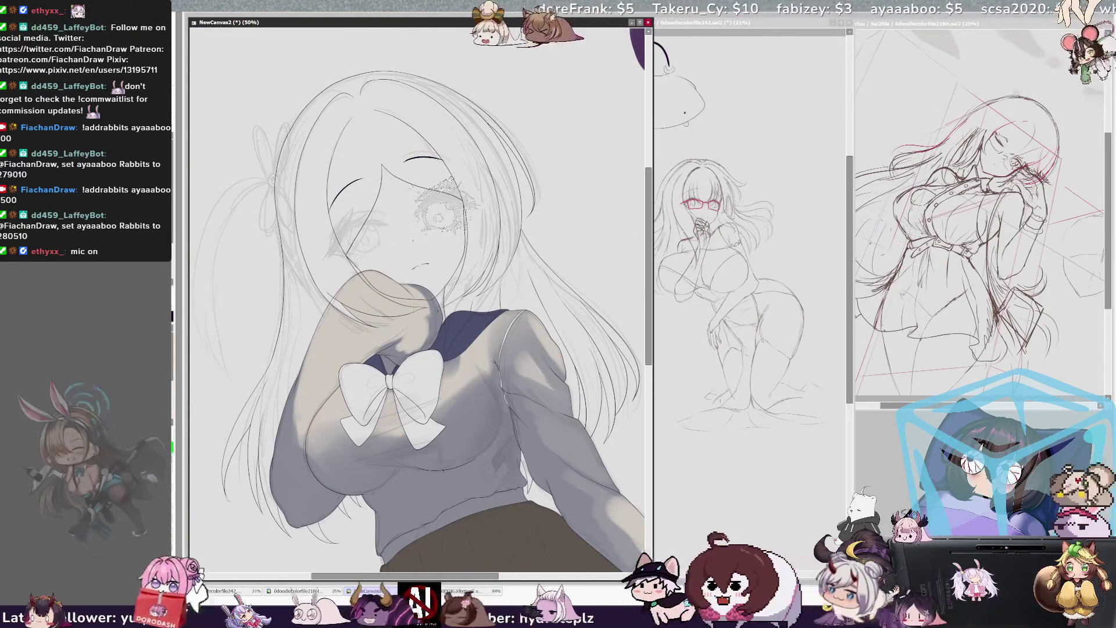